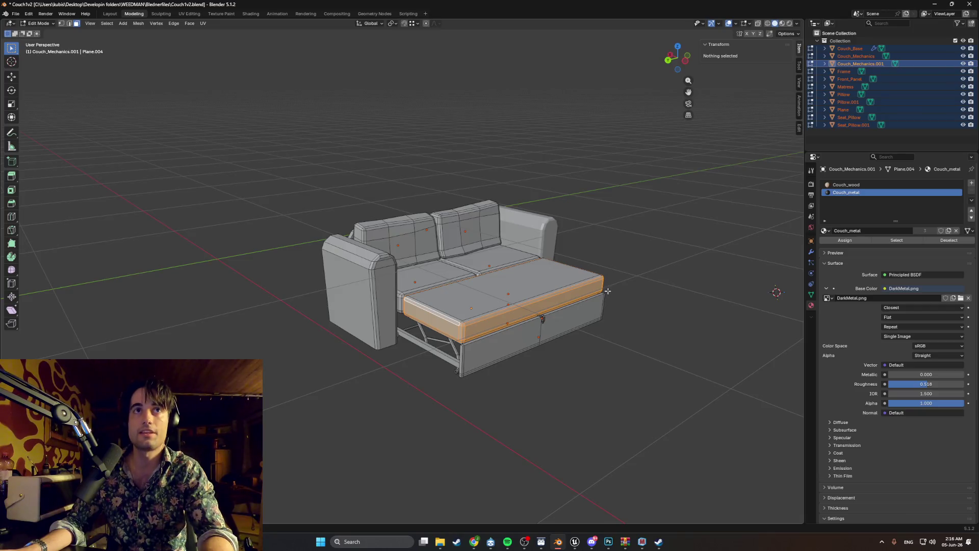
Step: Leave Edit Mode and select the Couch_Base object
key("alt+a")
key("a")
key("KP_Decimal")
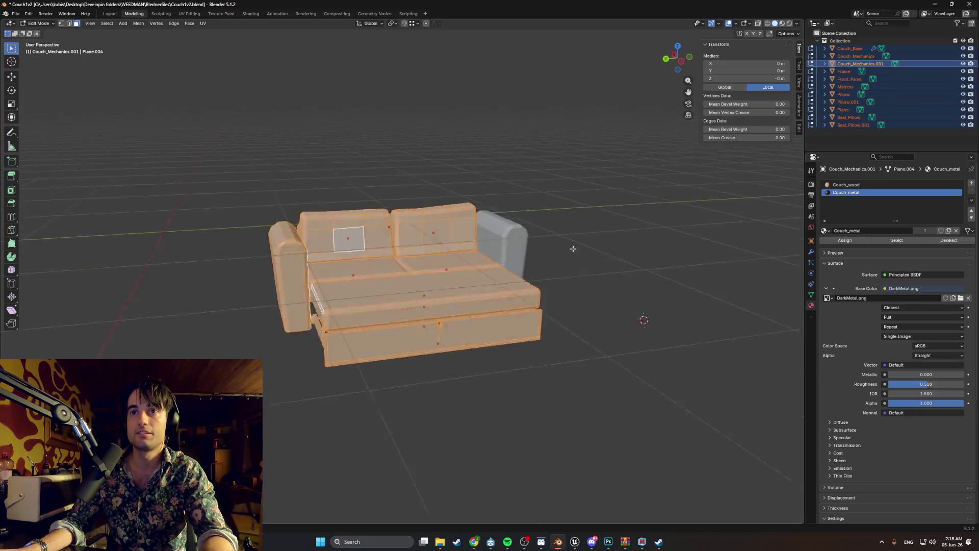
scroll(572, 249, "down", 5)
key("Tab")
left_click(344, 219)
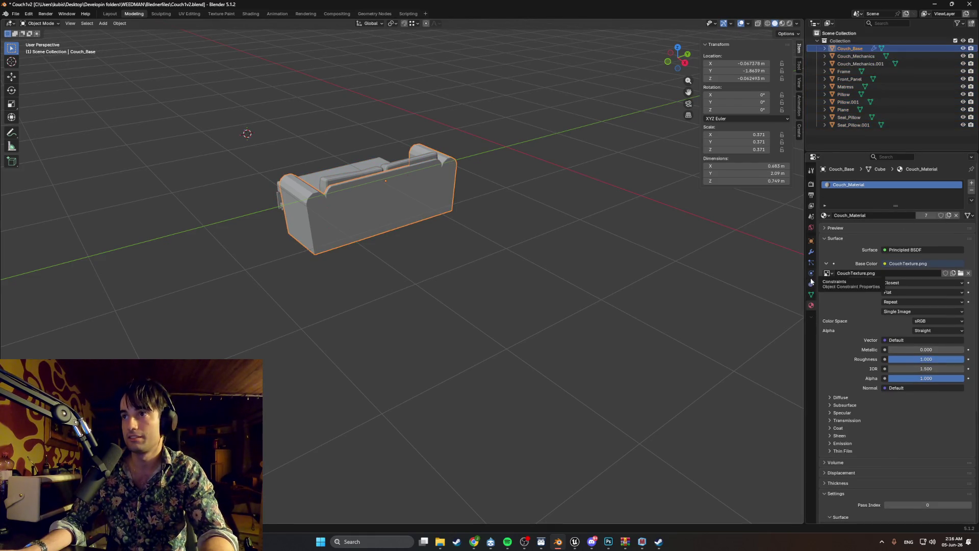
Step: Apply Couch_Base's Mirror modifier from the wrench tab, then select everything
left_click(812, 252)
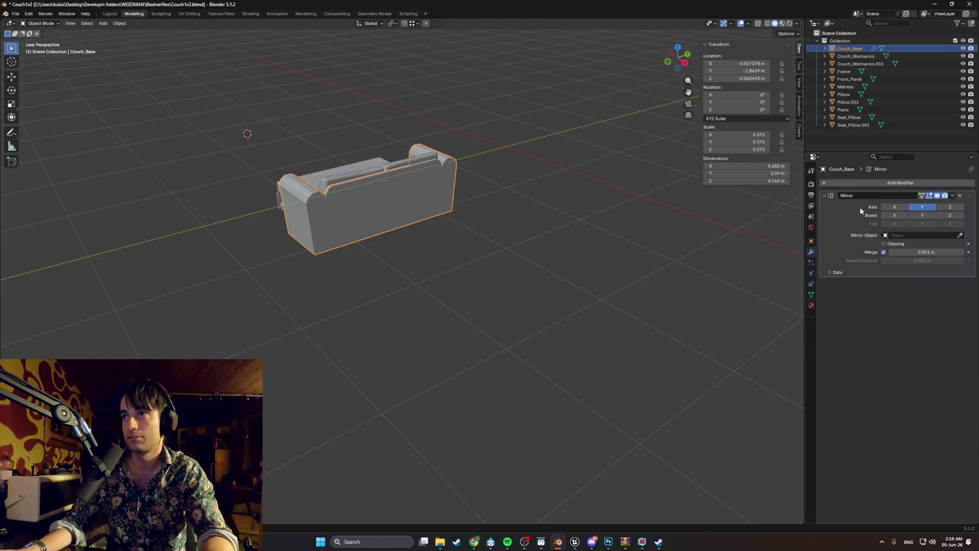
key("Tab")
key("Tab")
left_click(952, 196)
left_click(939, 207)
key("Tab")
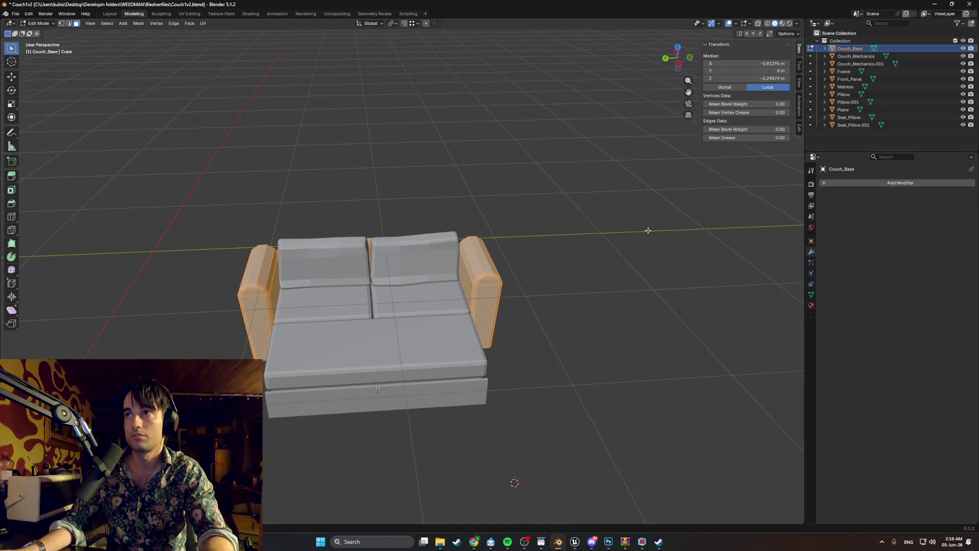
key("Tab")
key("a")
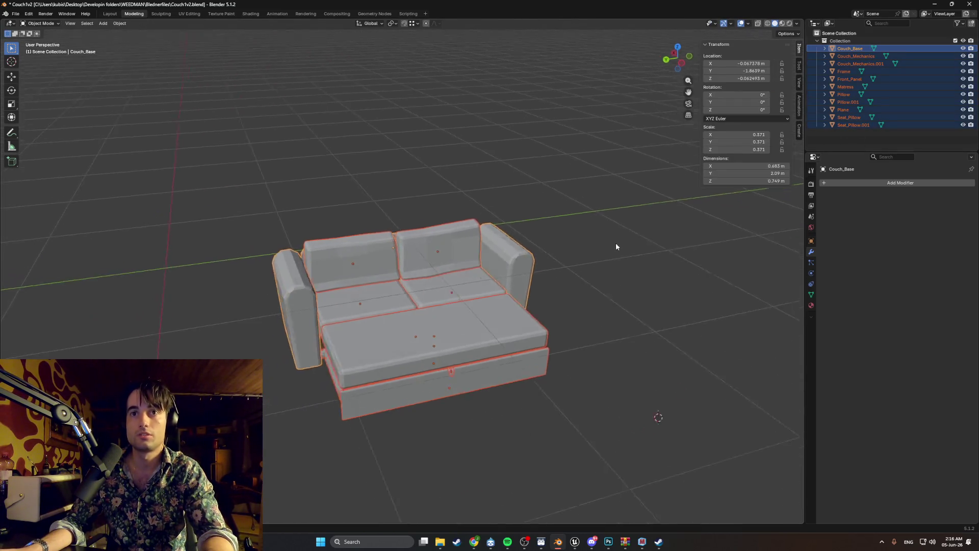
Step: Try setting the couch's object X location to 0, then undo it
left_click(742, 64)
type("0")
key("Return")
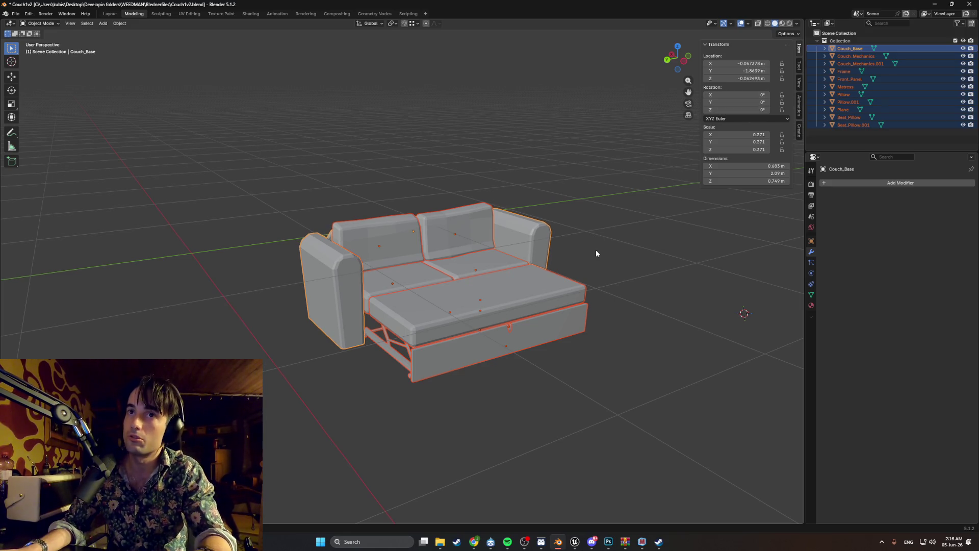
left_click(612, 250)
key("Tab")
key("Tab")
key("Tab")
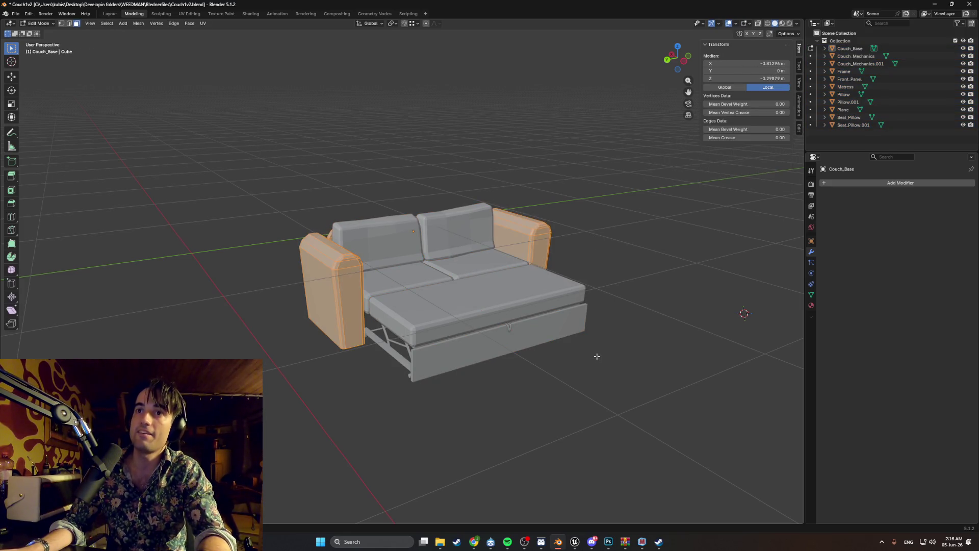
key("ctrl+z")
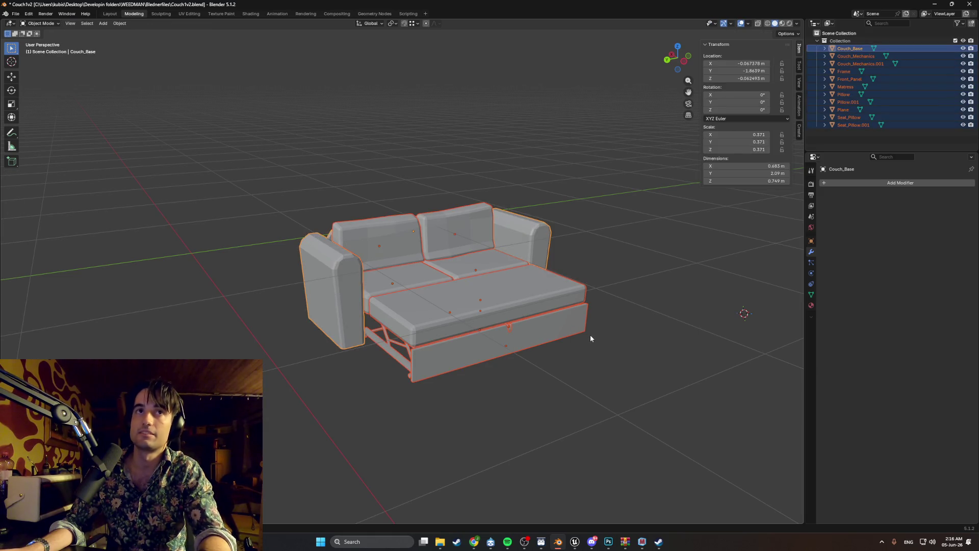
Step: In Edit Mode set the mesh's Median X to 0 m and check the centred couch
key("Tab")
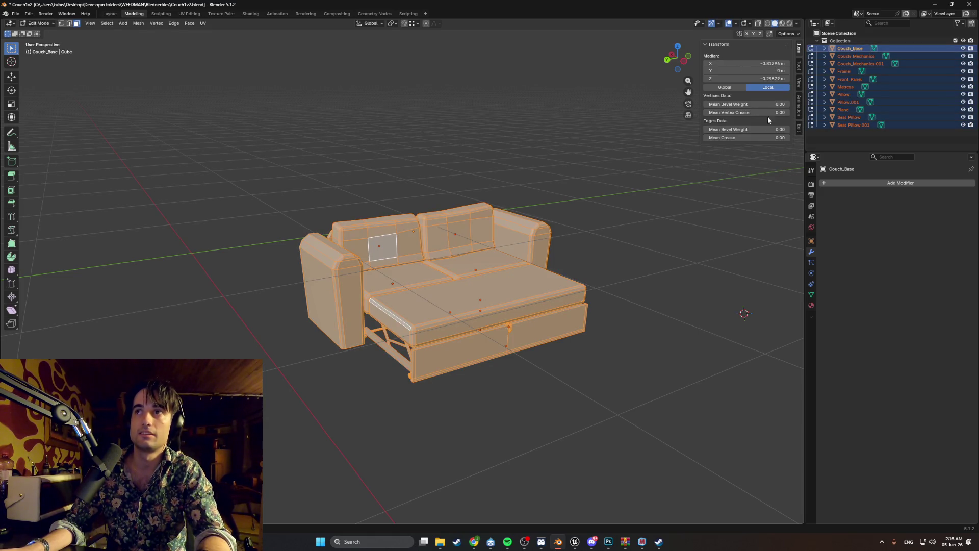
left_click(766, 64)
type("0")
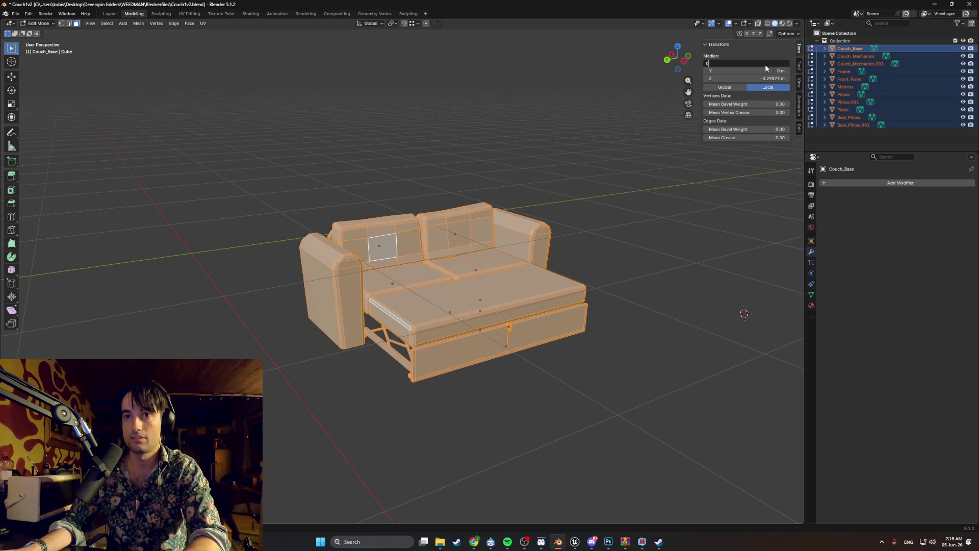
key("Return")
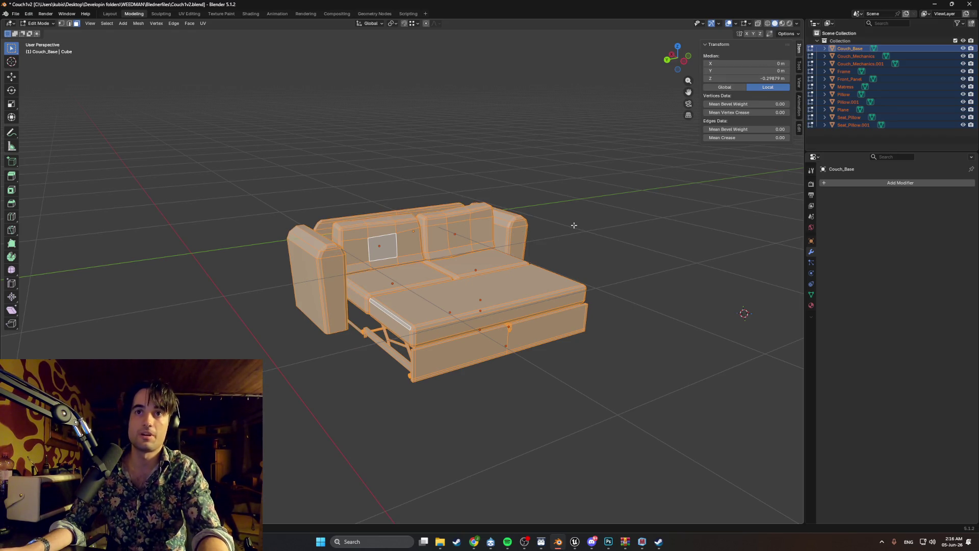
key("alt+a")
key("KP_4")
key("KP_4")
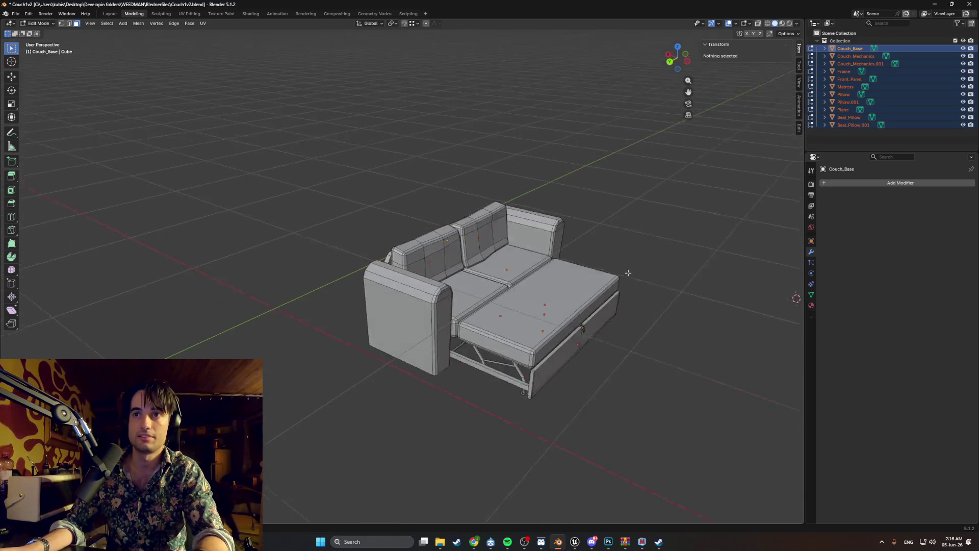
key("KP_4")
key("KP_4")
key("KP_4")
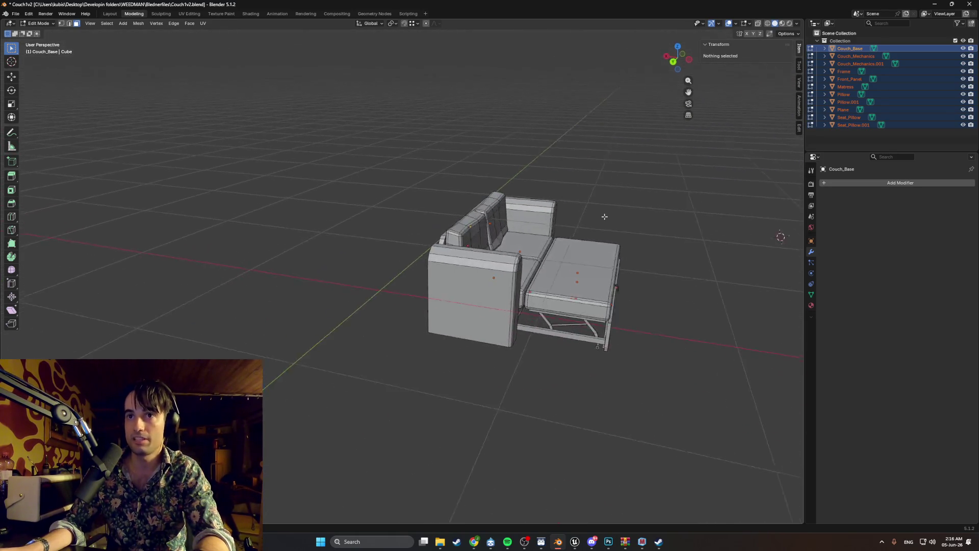
key("KP_6")
key("KP_2")
key("KP_2")
key("KP_8")
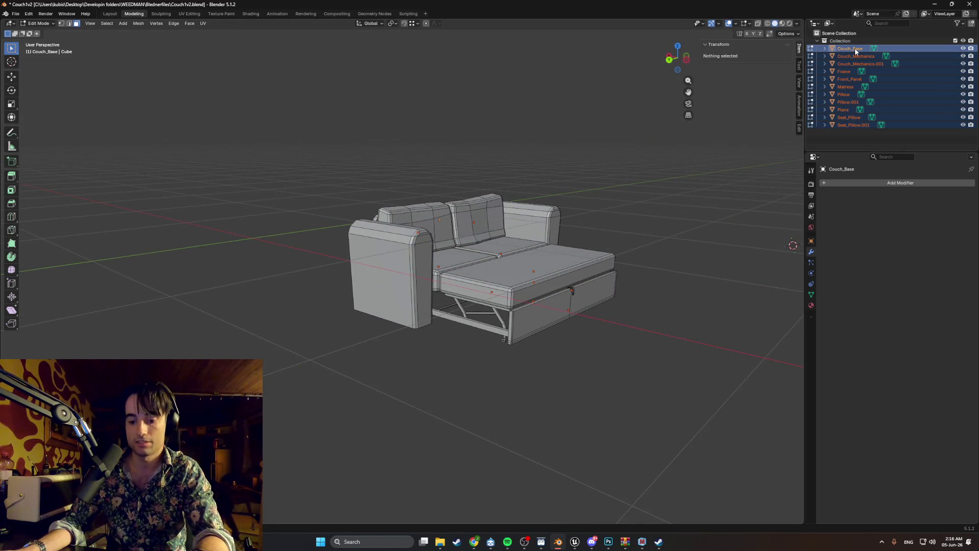
key("Tab")
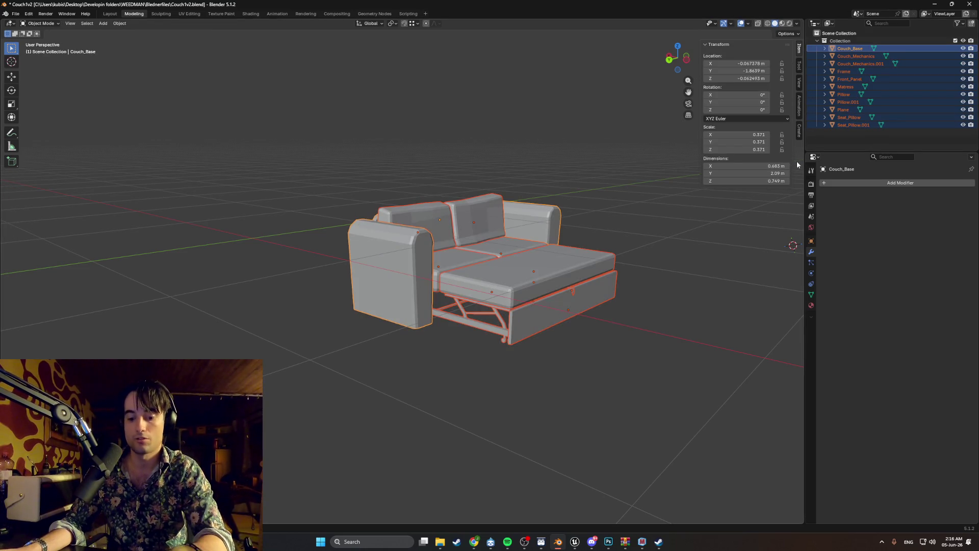
left_click(840, 139)
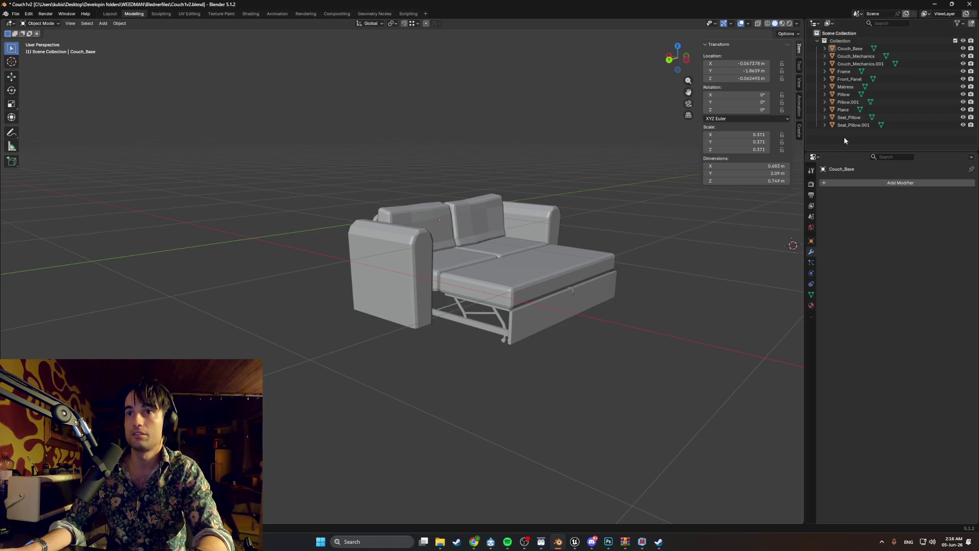
Step: Select couch parts in the Outliner and toggle Edit Mode to see the mechanics pieces
left_click(852, 125)
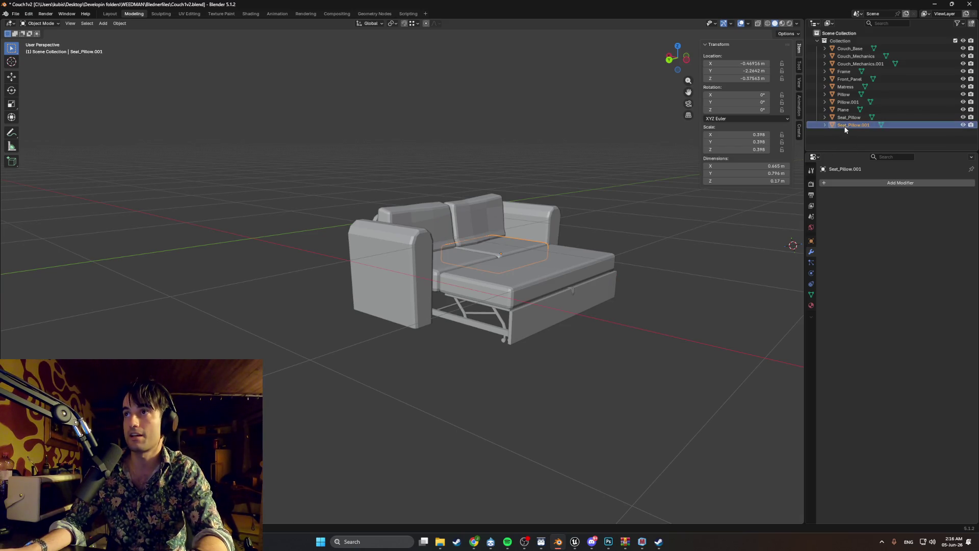
left_click(844, 48, "shift")
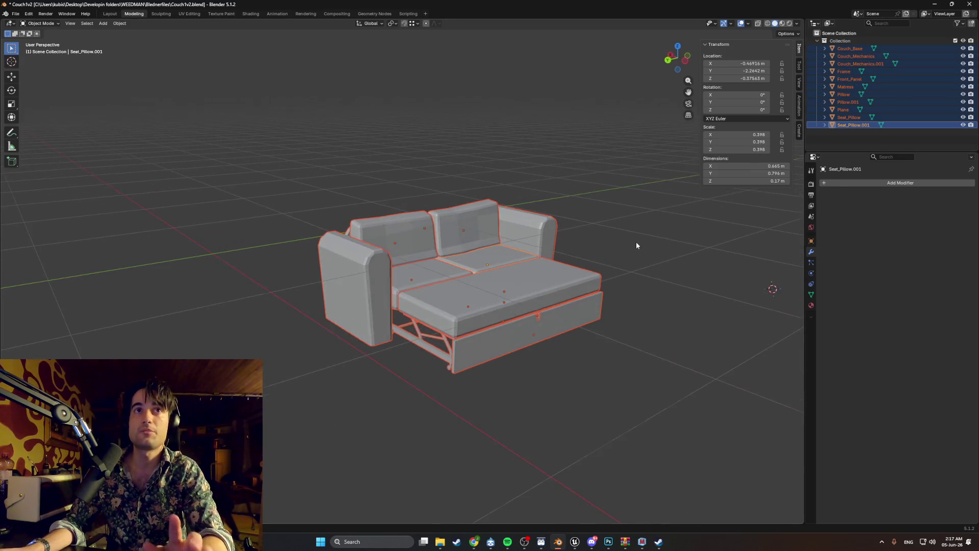
key("Tab")
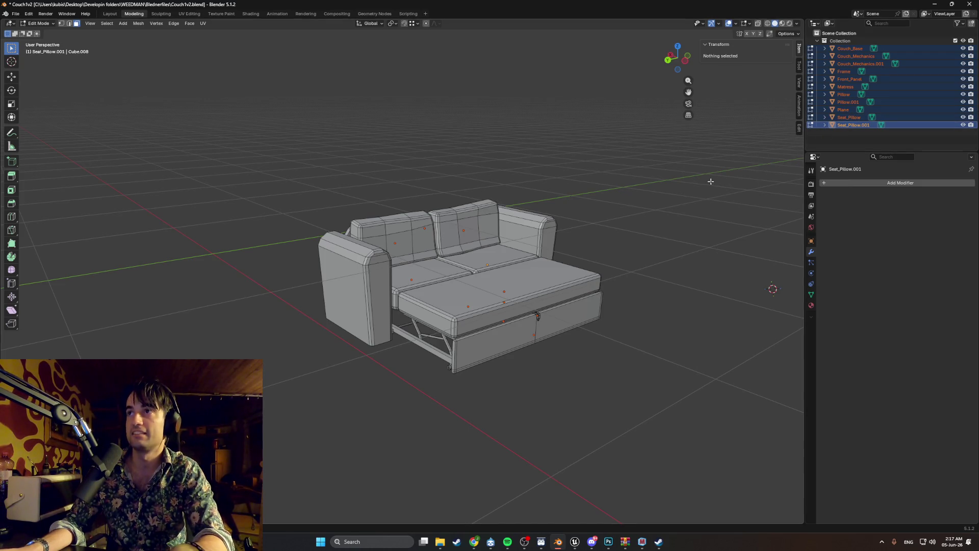
key("Tab")
left_click(623, 223)
key("Tab")
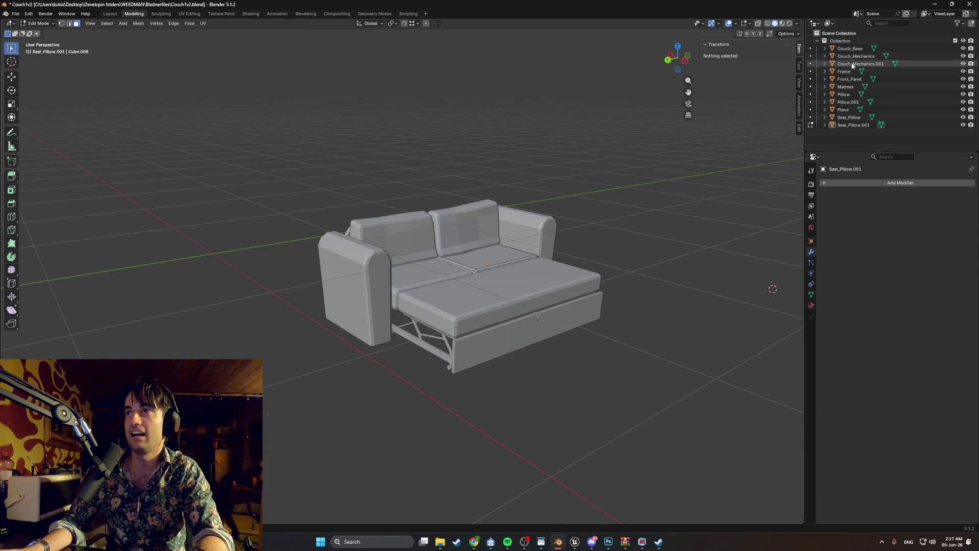
left_click(850, 48)
left_click(855, 56, "ctrl")
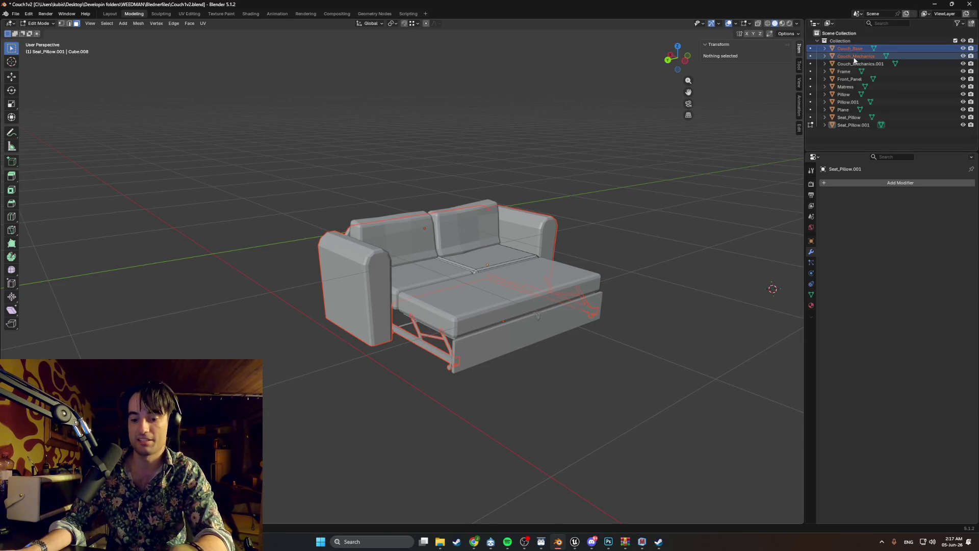
left_click(852, 64)
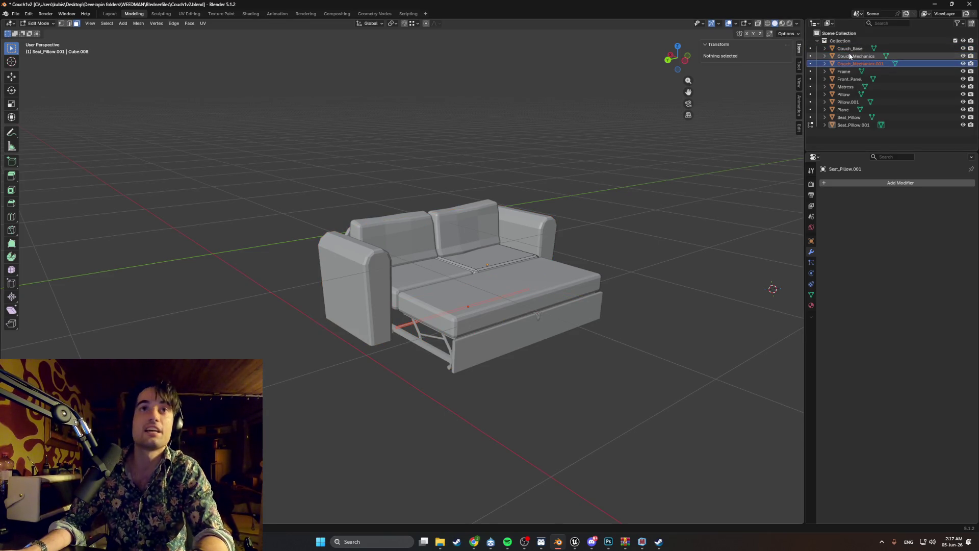
key("Tab")
Step: Select Couch_Base, Couch_Mechanics and Couch_Mechanics.001 in turn to identify each part
left_click(850, 49)
left_click(847, 56, "shift")
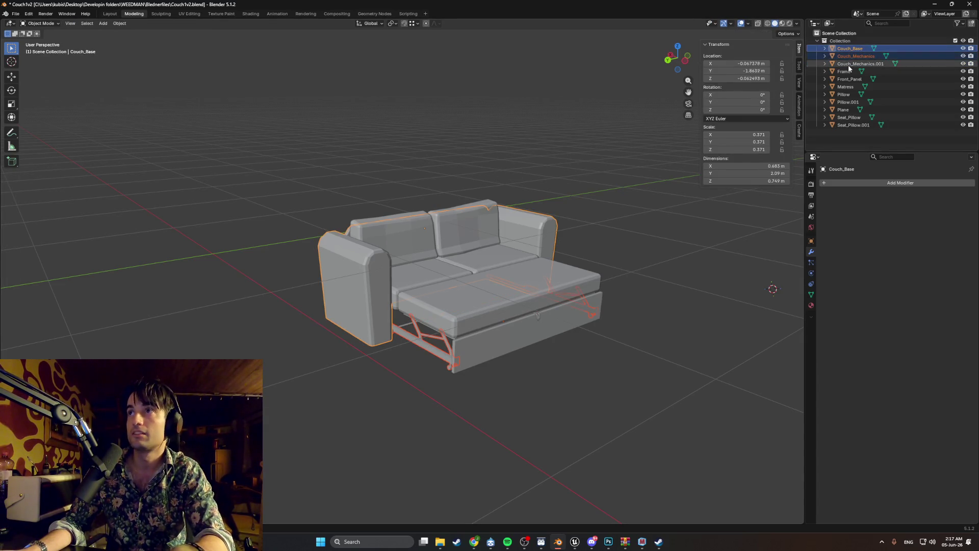
left_click(848, 64)
left_click(848, 56)
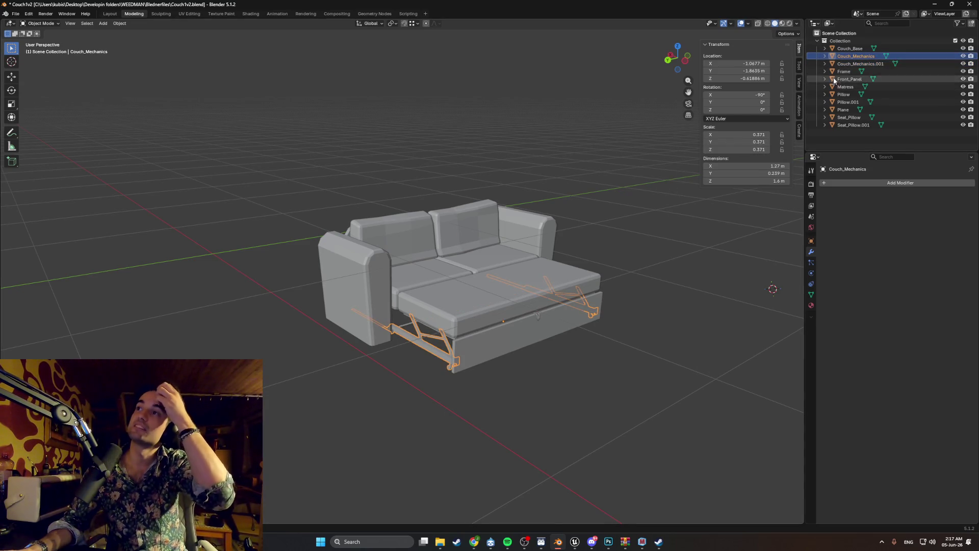
left_click(846, 65)
Step: Join the Couch_Mechanics frame into the Couch_Mechanics.001 rod
scroll(417, 370, "up", 3)
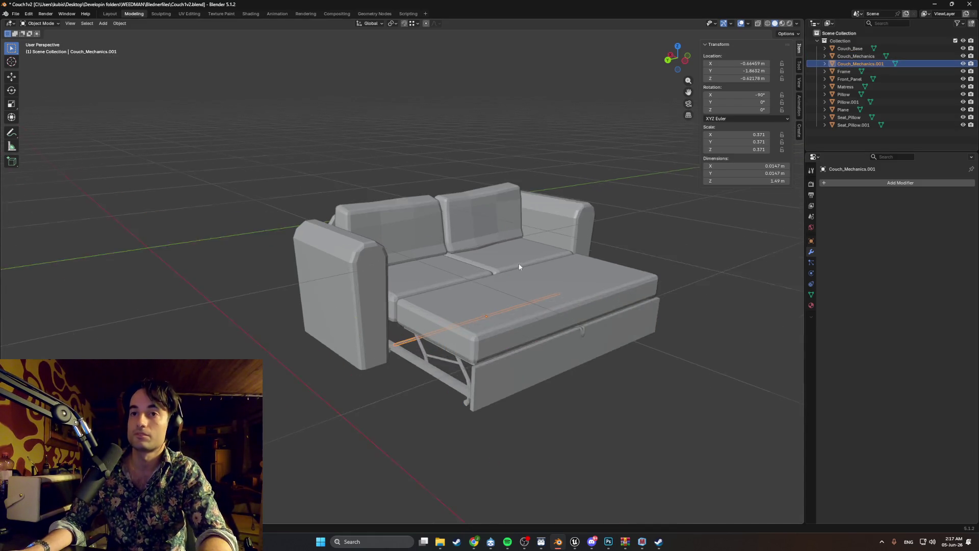
left_click(416, 370)
left_click(416, 362, "shift")
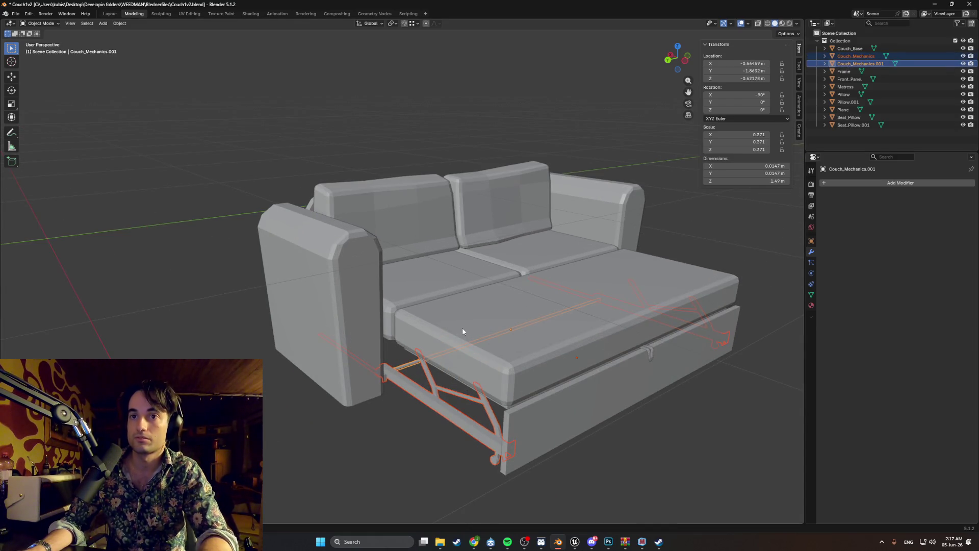
key("ctrl+j")
Step: Save the file as Couch1v2.blend
left_click(440, 339)
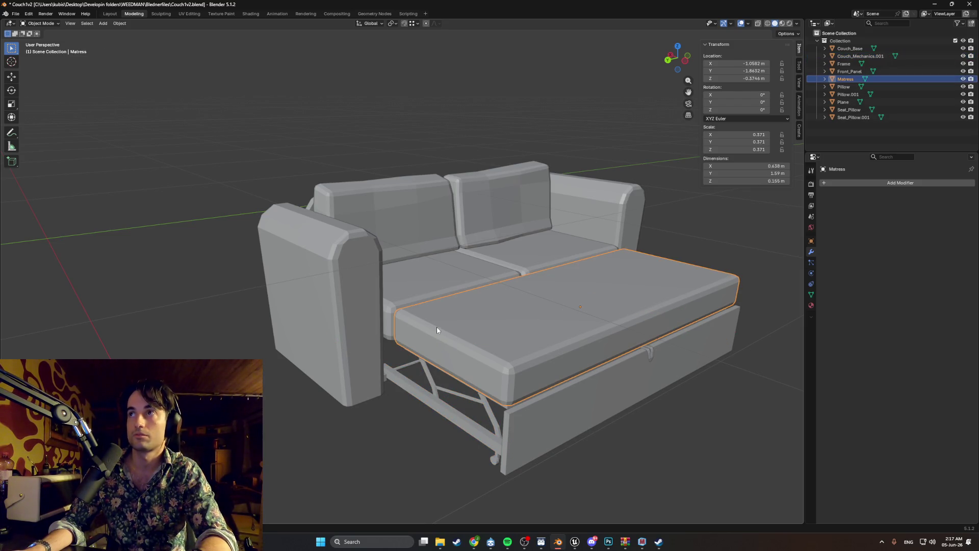
key("ctrl+s")
scroll(510, 305, "up", 1)
scroll(509, 304, "down", 2)
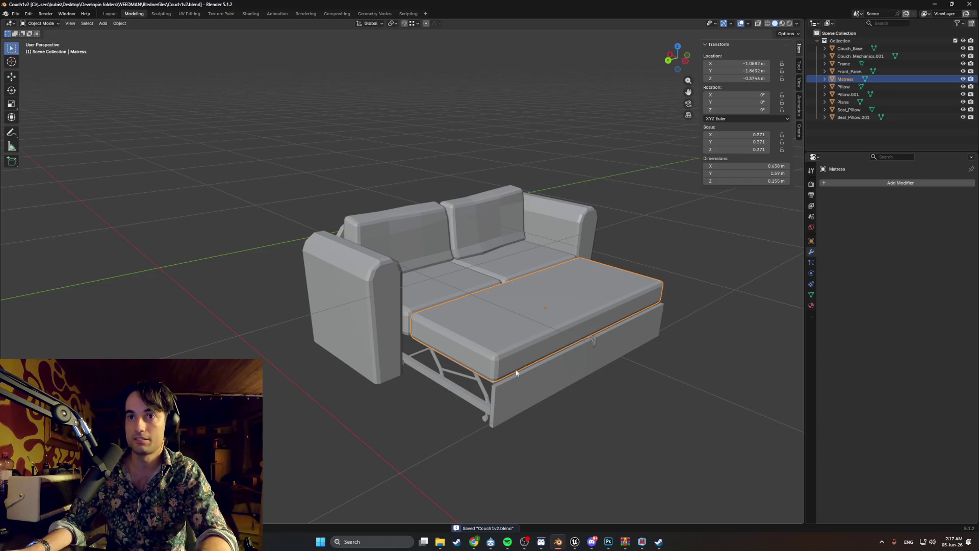
left_click(470, 391, "shift")
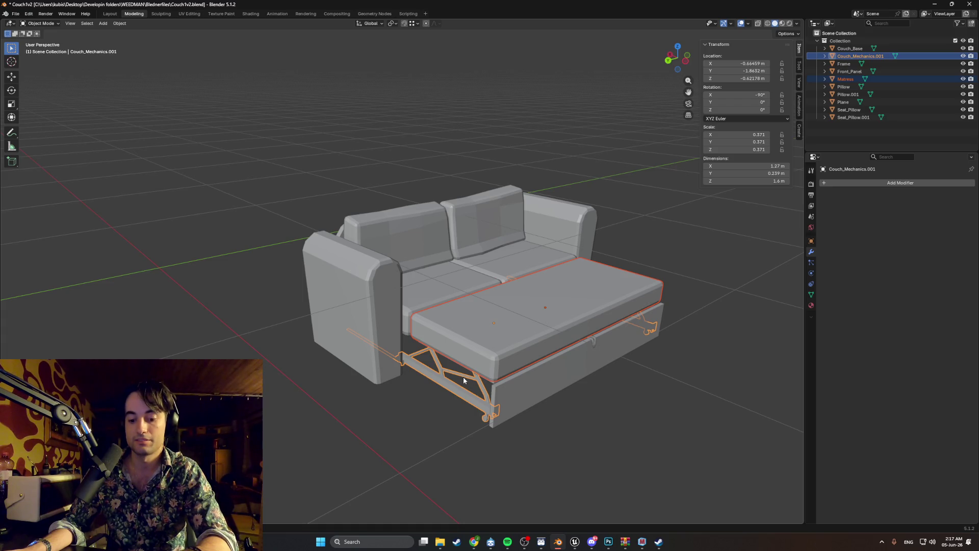
Step: Join the frame, mattress and mechanics into the couch's front panel
key("ctrl+p")
left_click(461, 375)
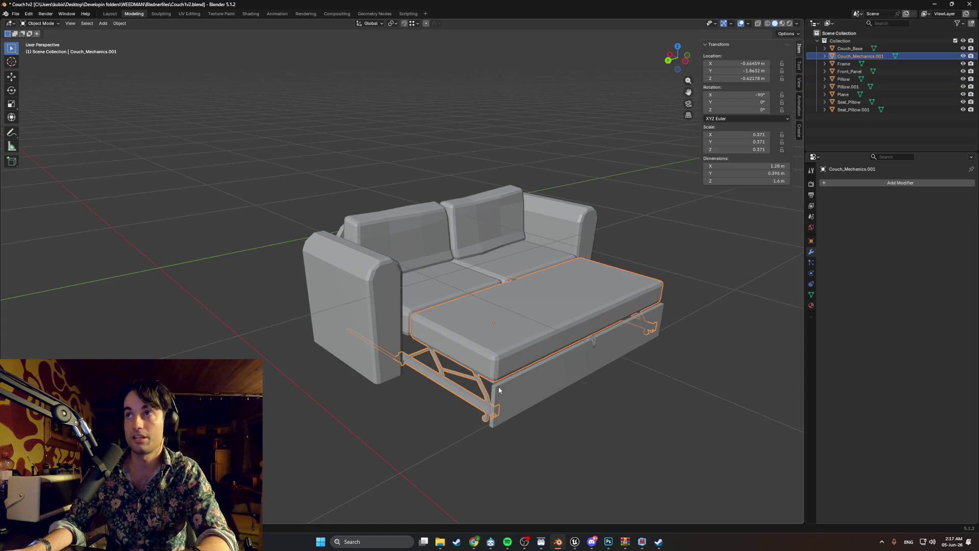
left_click(487, 392)
left_click(482, 365)
key("ctrl+j")
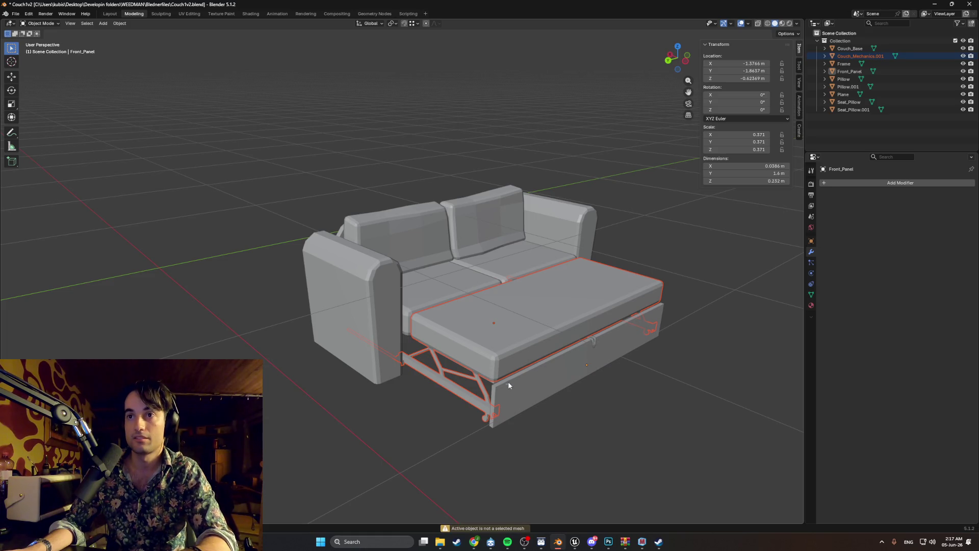
left_click(509, 386)
left_click(495, 362)
left_click(516, 386, "shift")
key("ctrl+j")
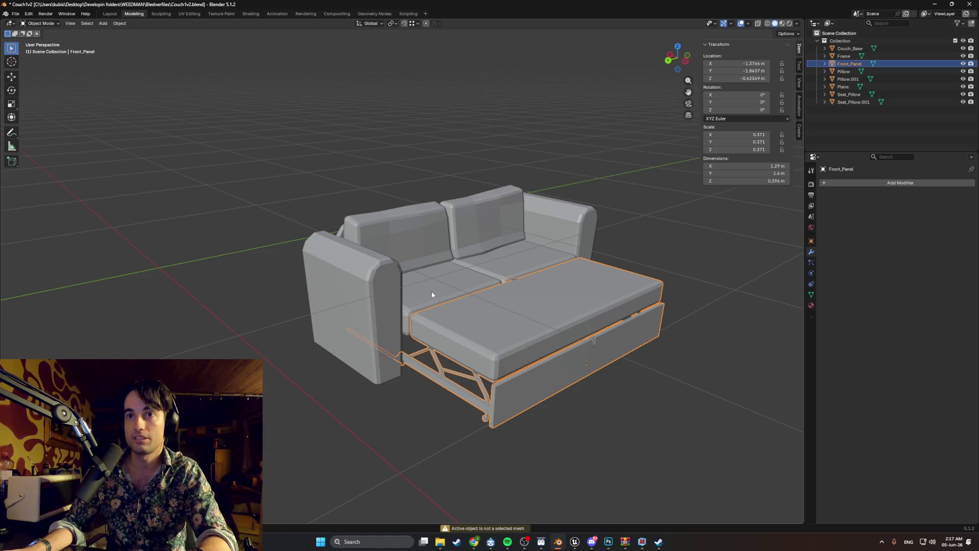
Step: Join both seat pillows, the couch base and the back cushions into one couch body
left_click(432, 295, "shift")
left_click(494, 263, "shift")
left_click(379, 296, "shift")
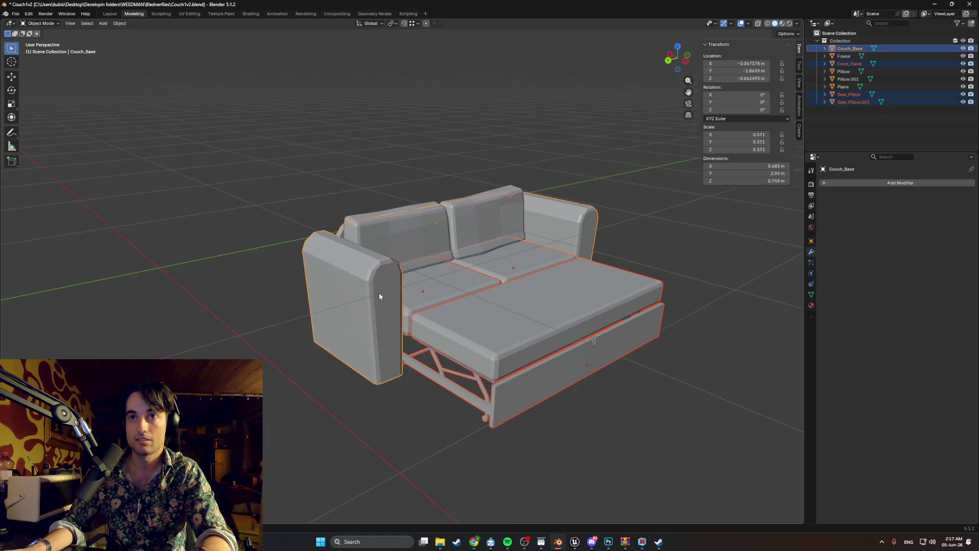
left_click(473, 214, "shift")
key("ctrl+j")
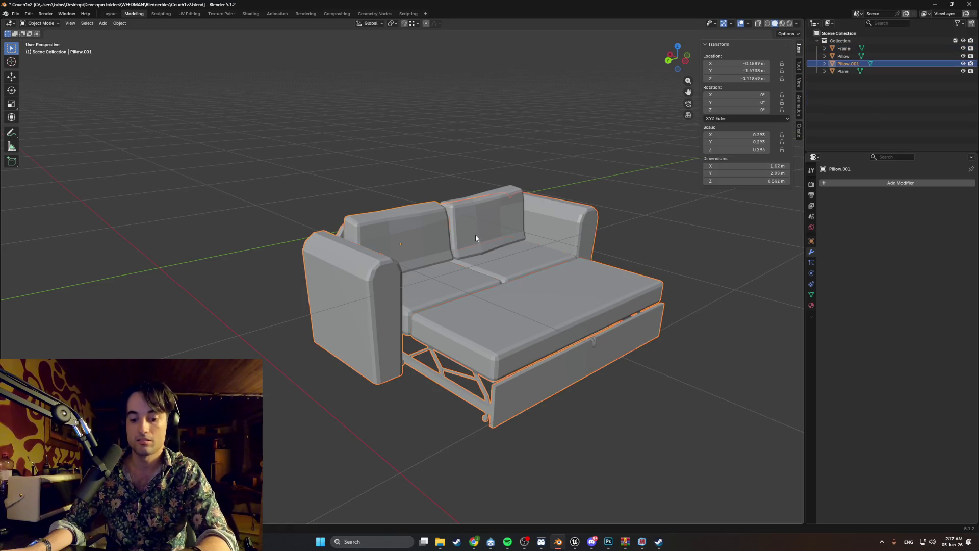
scroll(468, 267, "up", 2)
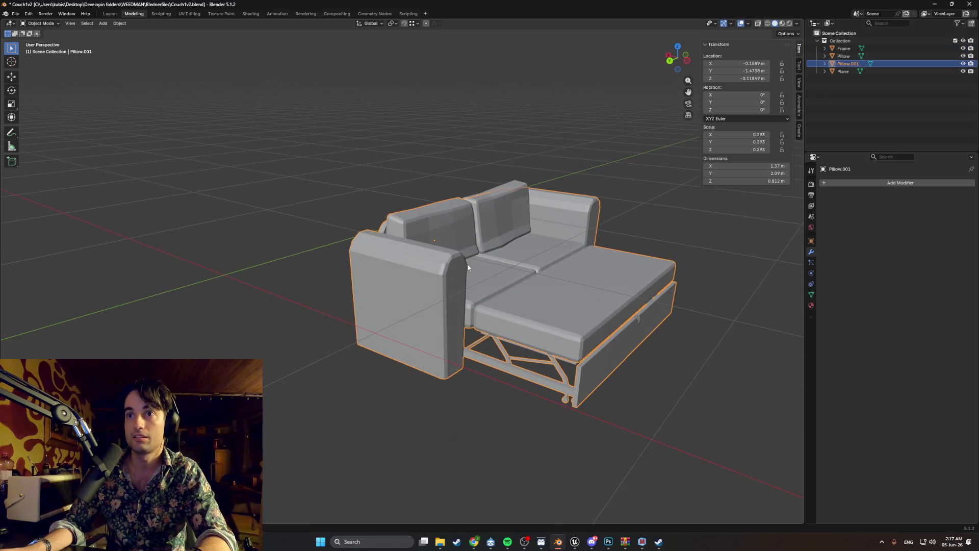
left_click(488, 217, "shift")
left_click(481, 263, "shift")
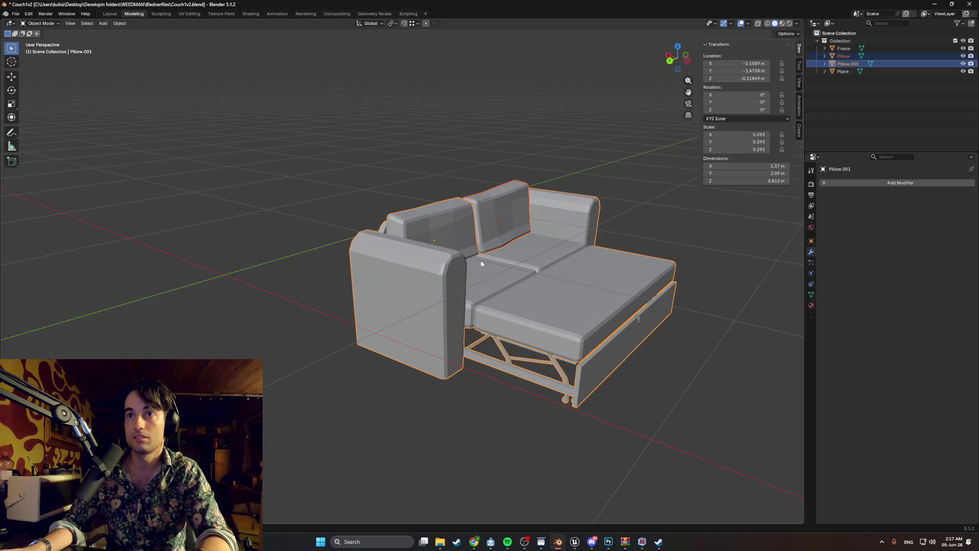
key("ctrl+j")
Step: Join the couch body into Plane, then join the Frame part in as well
left_click(837, 64)
scroll(583, 324, "up", 1)
left_click(593, 324)
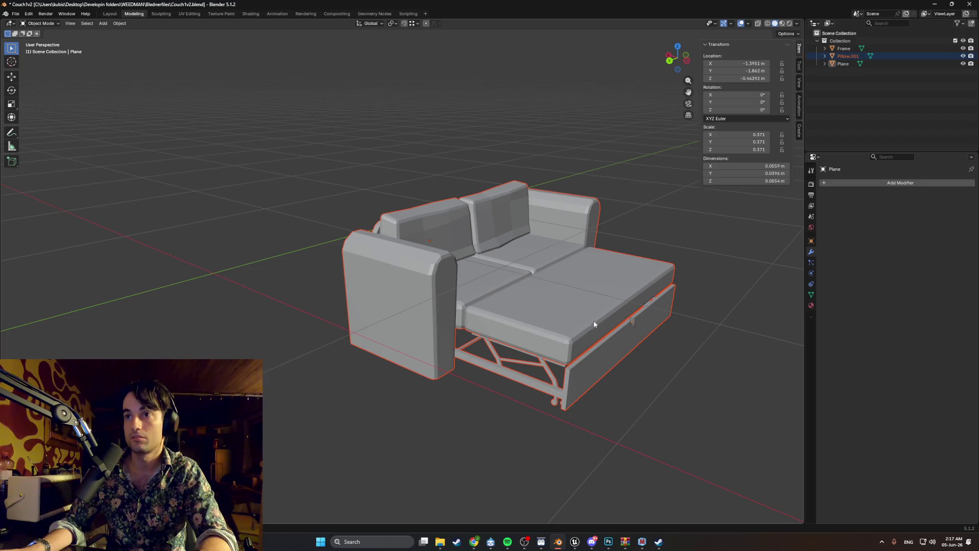
left_click(634, 323, "shift")
key("ctrl+j")
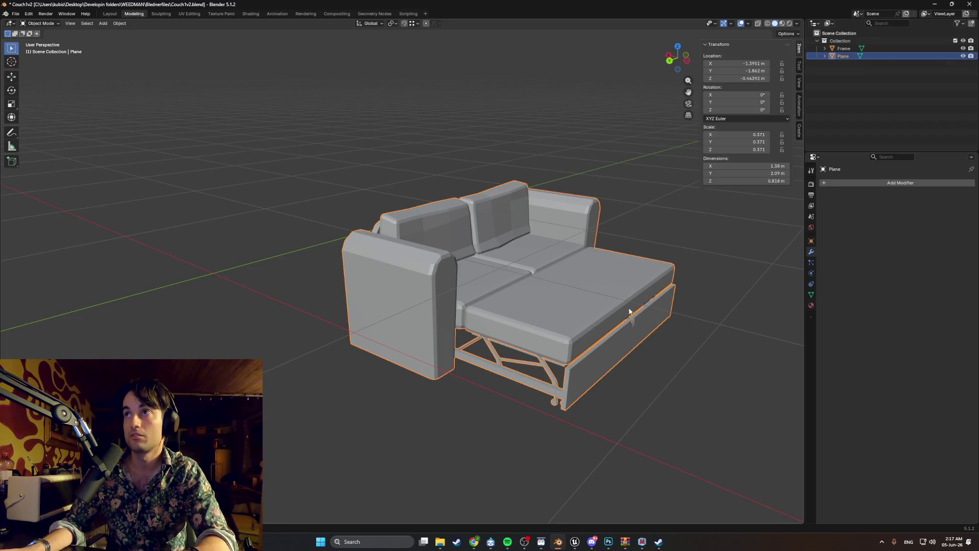
left_click(843, 48)
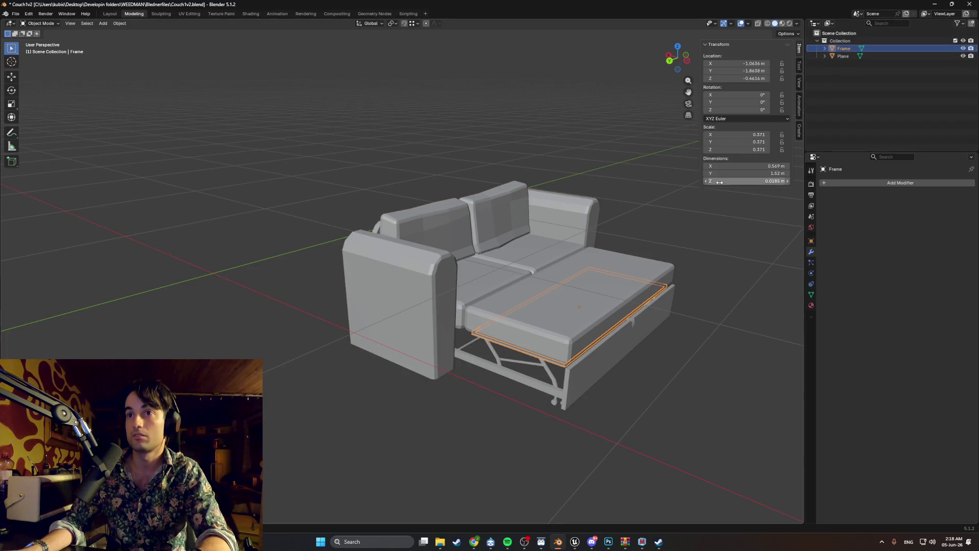
left_click(619, 355, "shift")
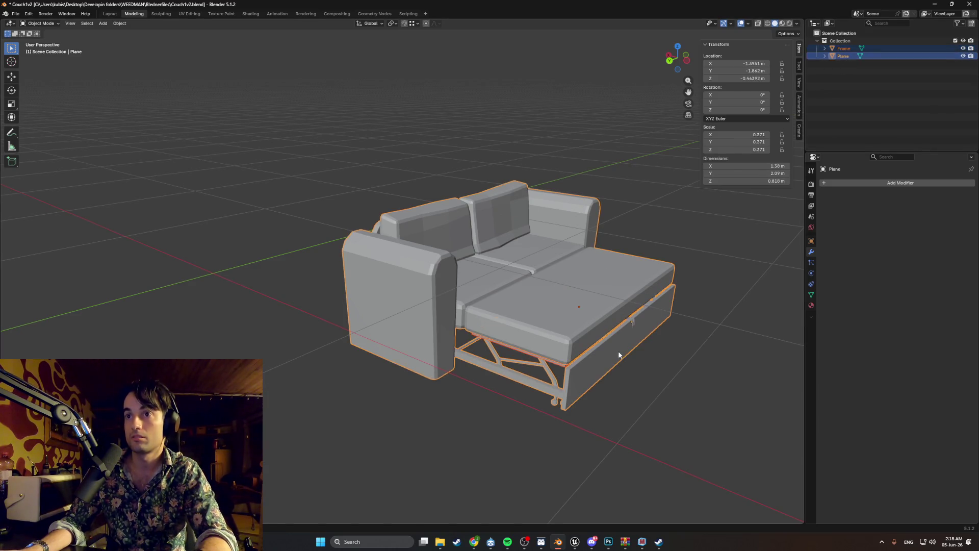
key("ctrl+j")
key("alt+a")
Step: Preview the couch in Material Preview and orbit around it
key("z")
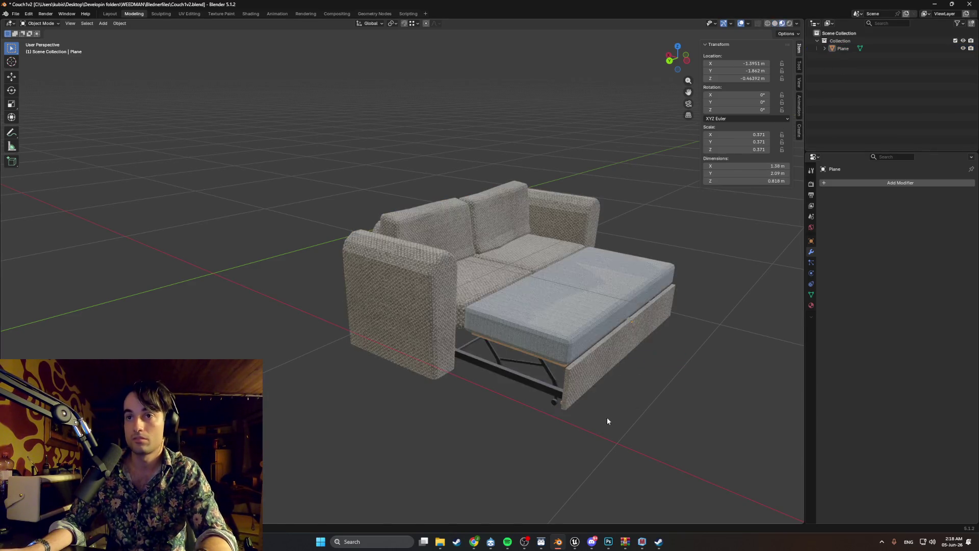
mouse_move(627, 356)
left_mouse_down()
mouse_move(598, 375)
mouse_move(614, 339)
left_mouse_up()
scroll(627, 317, "down", 5)
mouse_move(638, 295)
left_mouse_down()
mouse_move(595, 269)
mouse_move(575, 271)
left_mouse_up()
scroll(575, 271, "up", 3)
left_click_drag(510, 284, 528, 327)
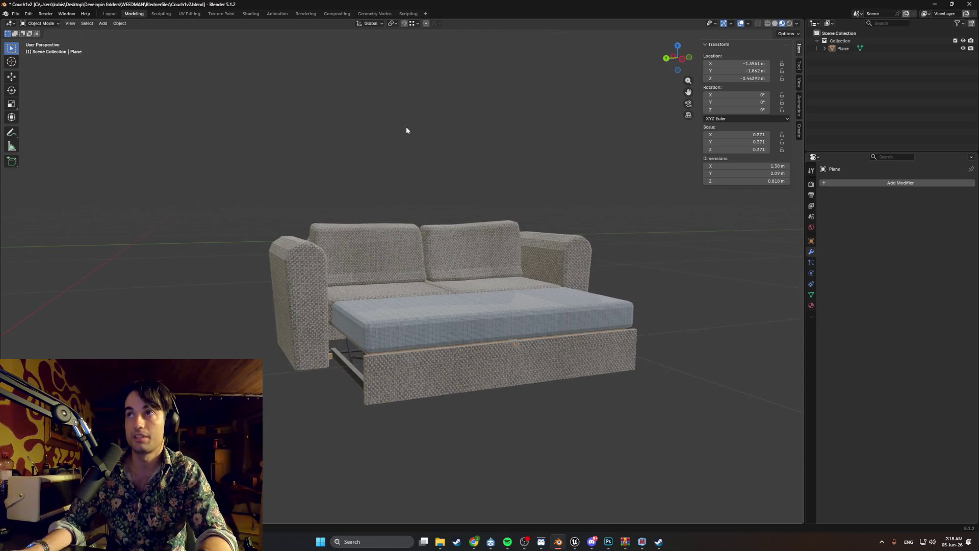
Step: Rename the Plane object to Couch1 in the Outliner
double_click(847, 50)
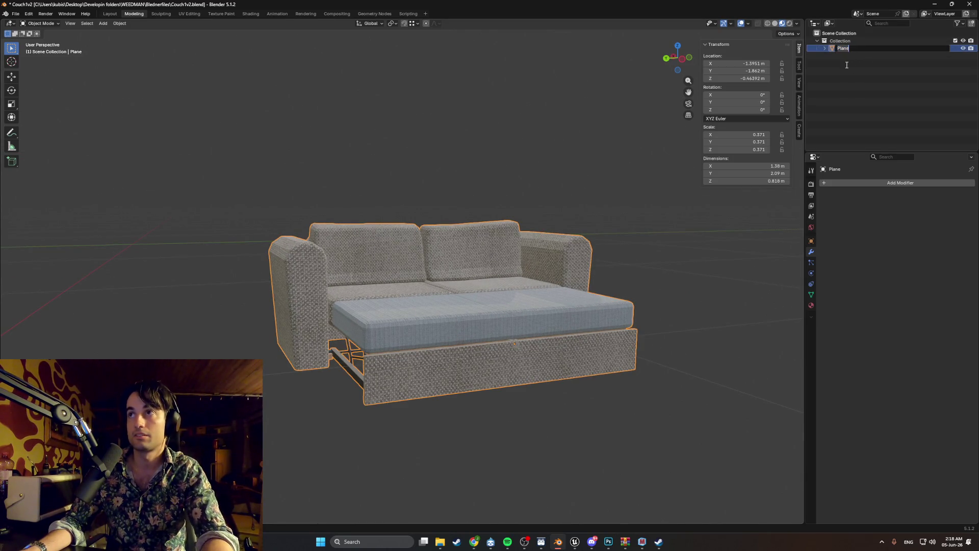
type("Couch")
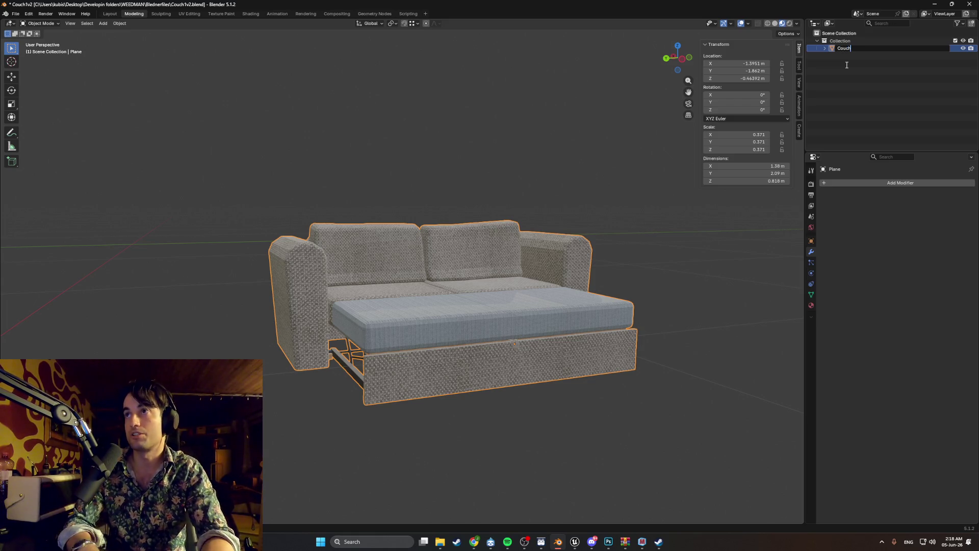
key("Return")
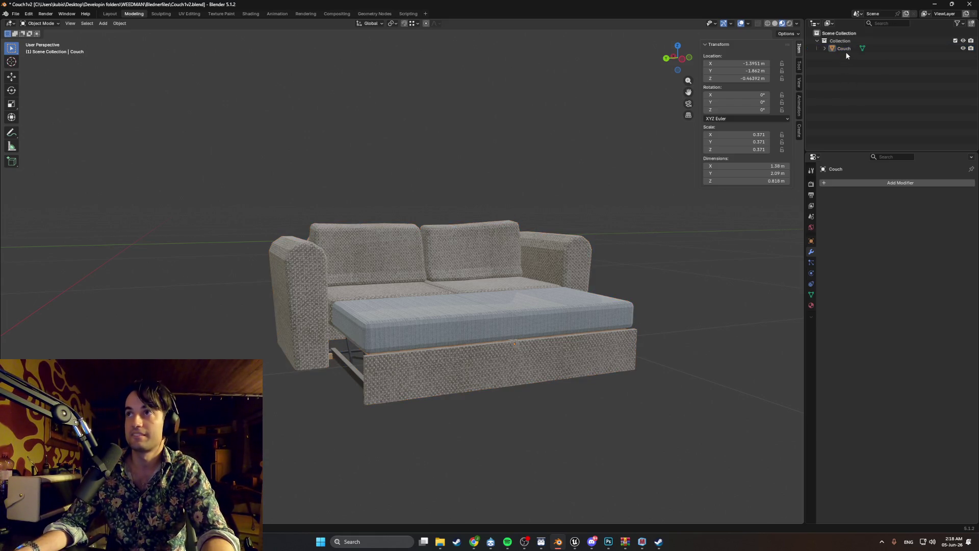
double_click(846, 50)
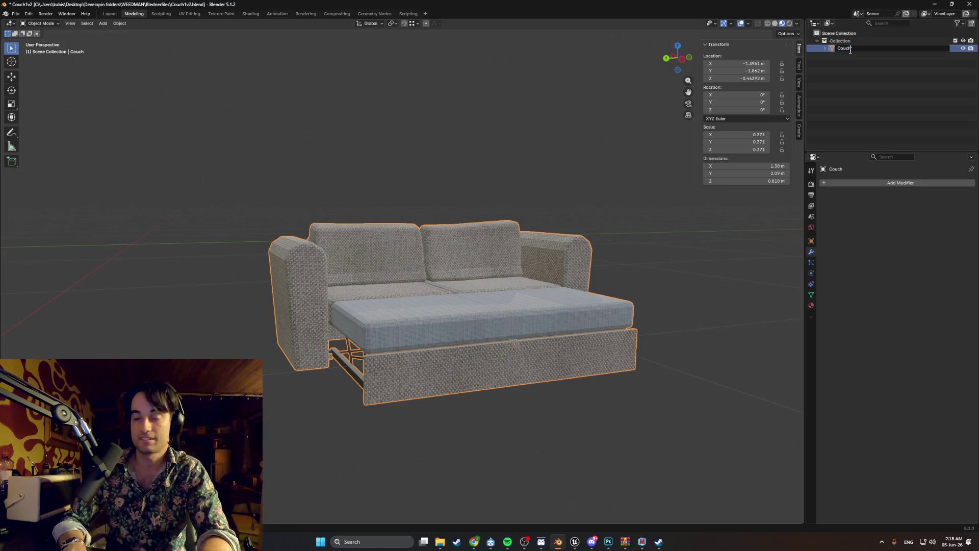
type("1")
key("Return")
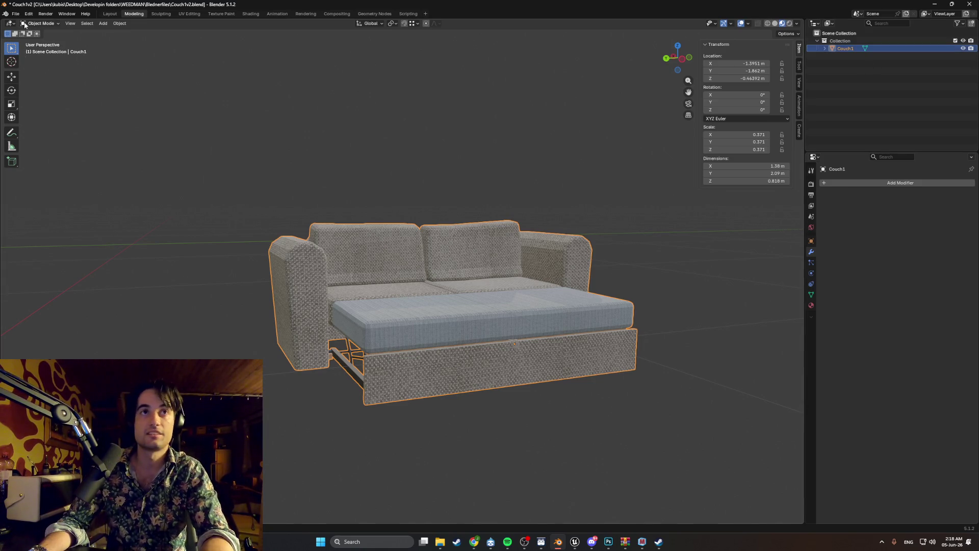
left_click(15, 13)
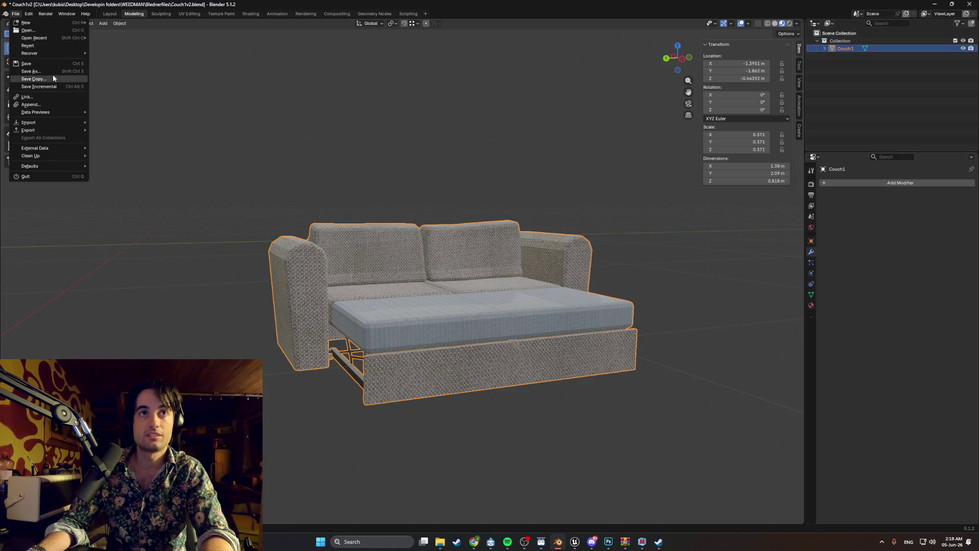
Step: Export Couch1.fbx to the Models folder with Face smoothing and Selected Objects only
mouse_move(54, 130)
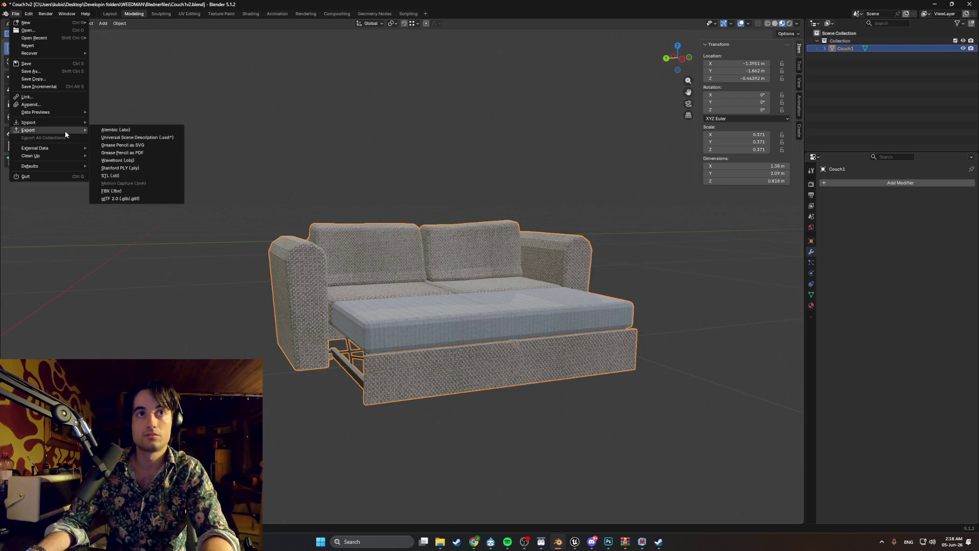
left_click(115, 188)
left_click(641, 308)
left_click(688, 319)
left_click(682, 333)
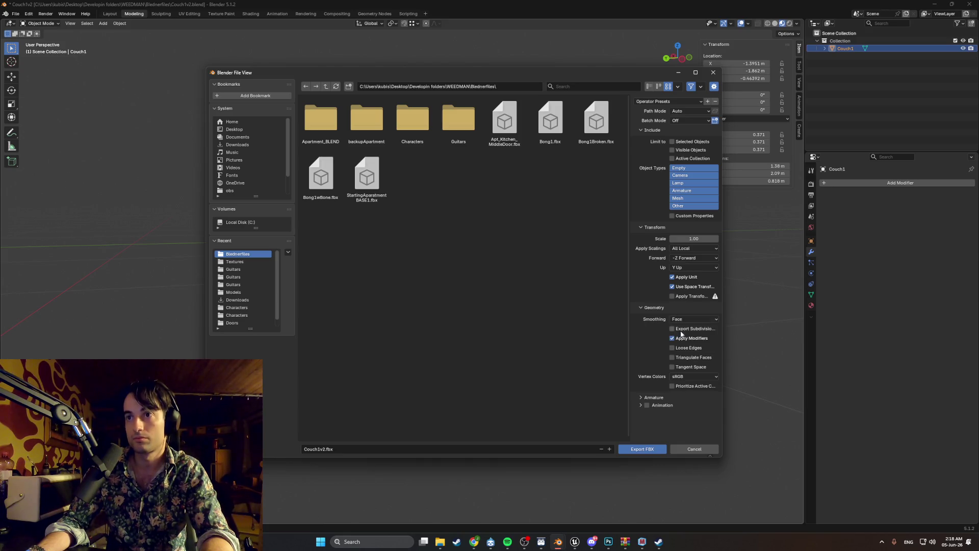
left_click(672, 142)
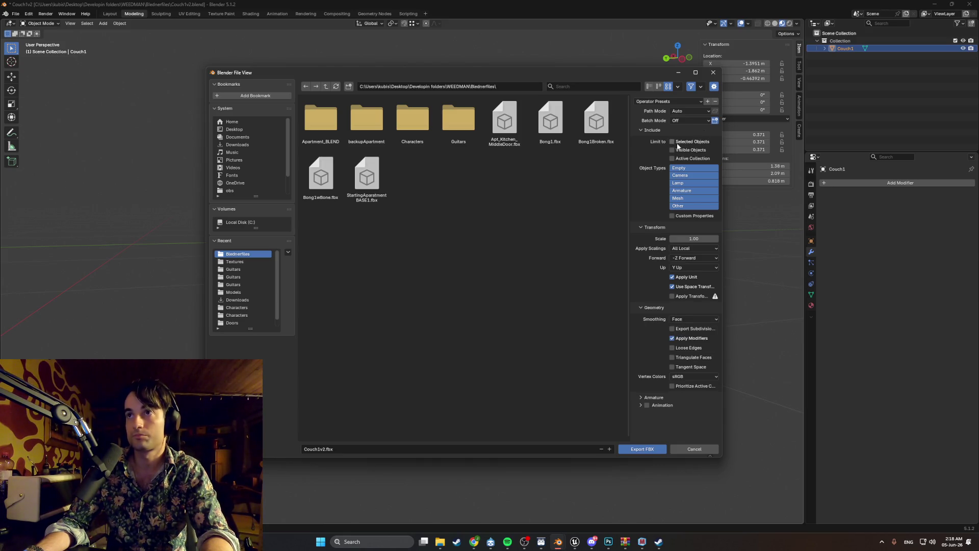
left_click(246, 291)
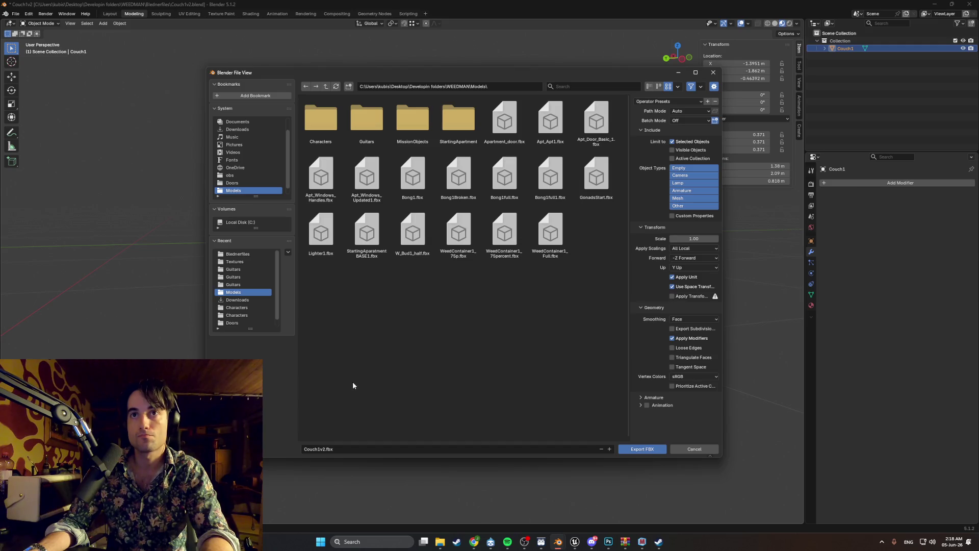
left_click(321, 449)
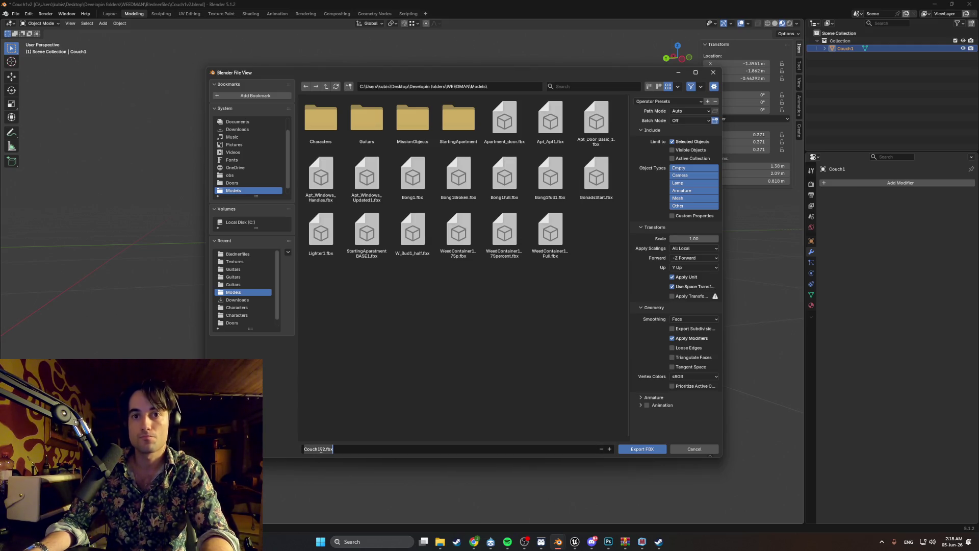
type("Couch1")
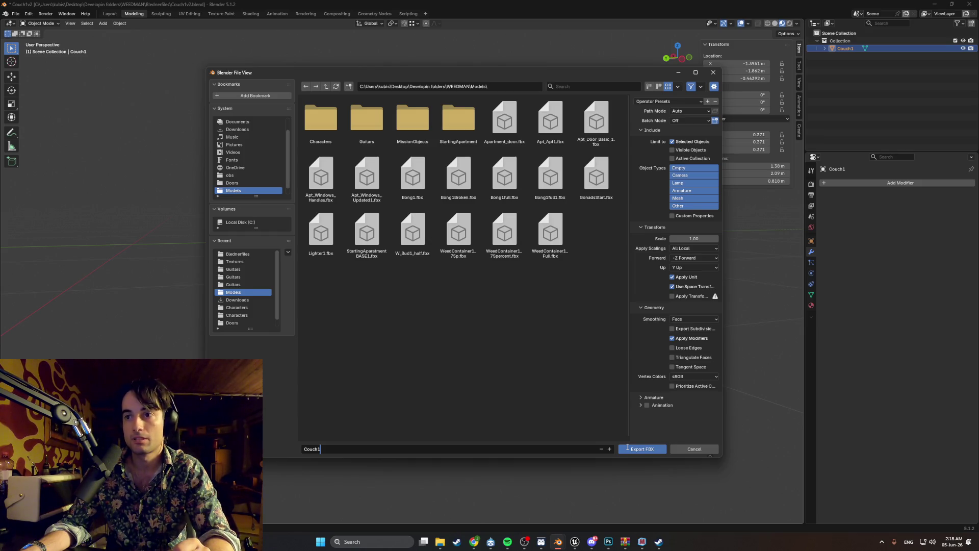
left_click(593, 422)
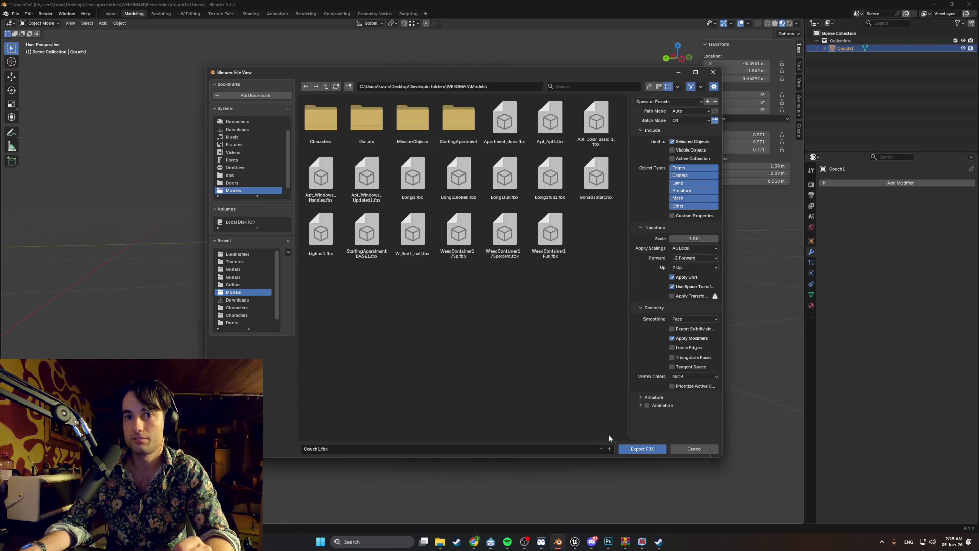
left_click(632, 452)
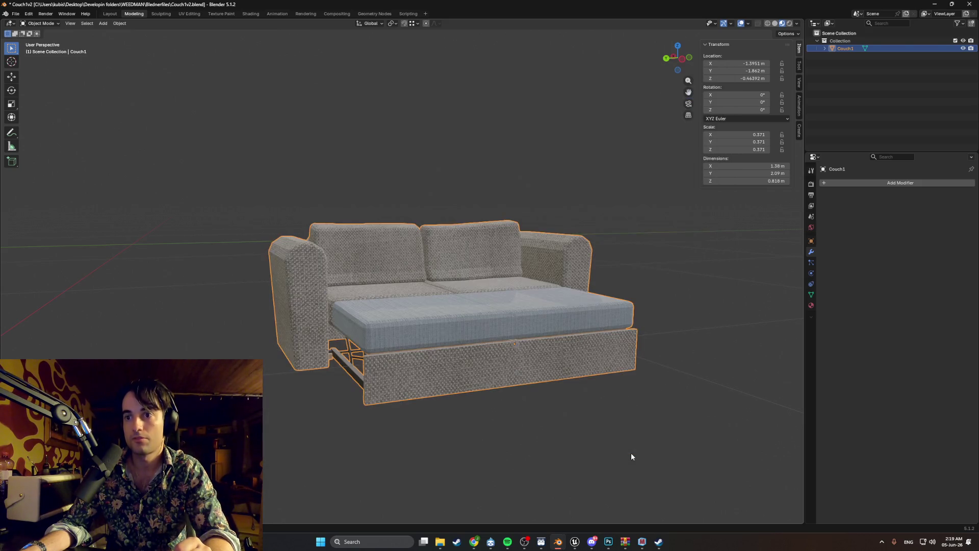
Step: Switch to Unreal and open the Starting_Apartment folder in the Content Drawer
left_click(574, 542)
scroll(520, 332, "up", 10)
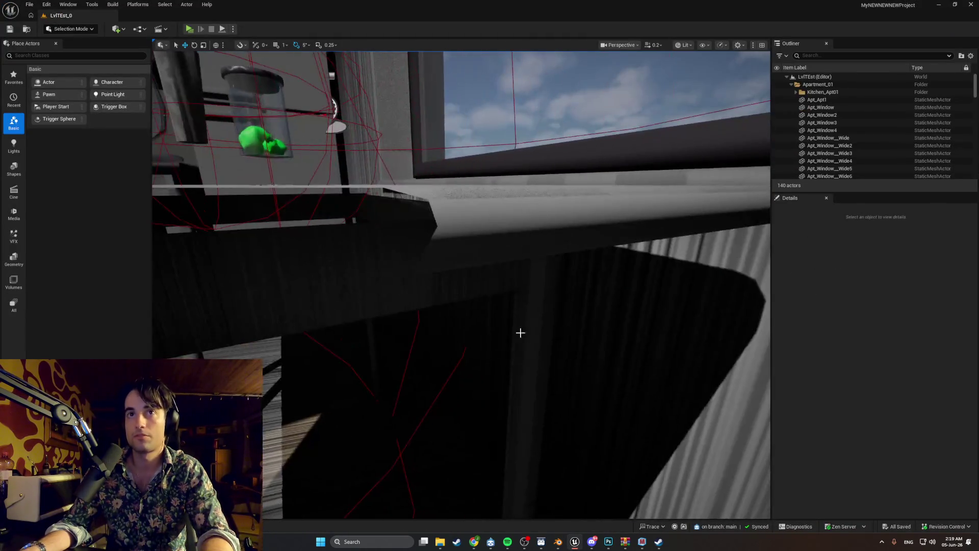
scroll(461, 286, "down", 8)
key("ctrl+space")
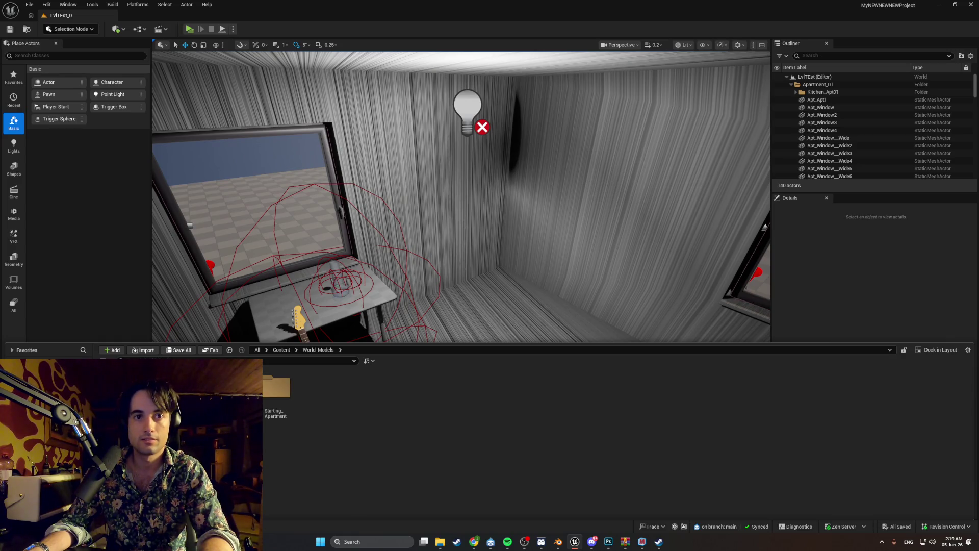
double_click(276, 388)
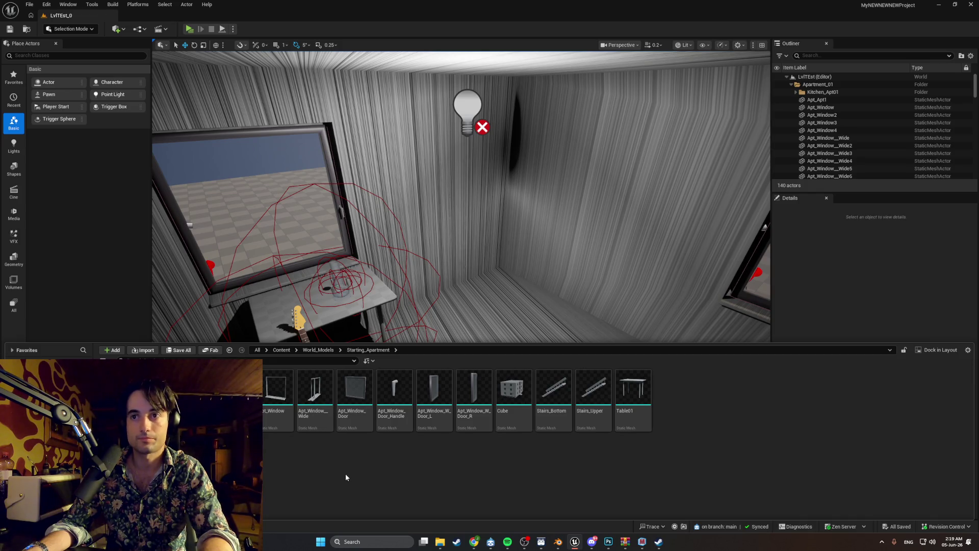
Step: Import Couch1.fbx from Desktop > Developin folders > WEEDMAN > Models with default settings
left_click(143, 349)
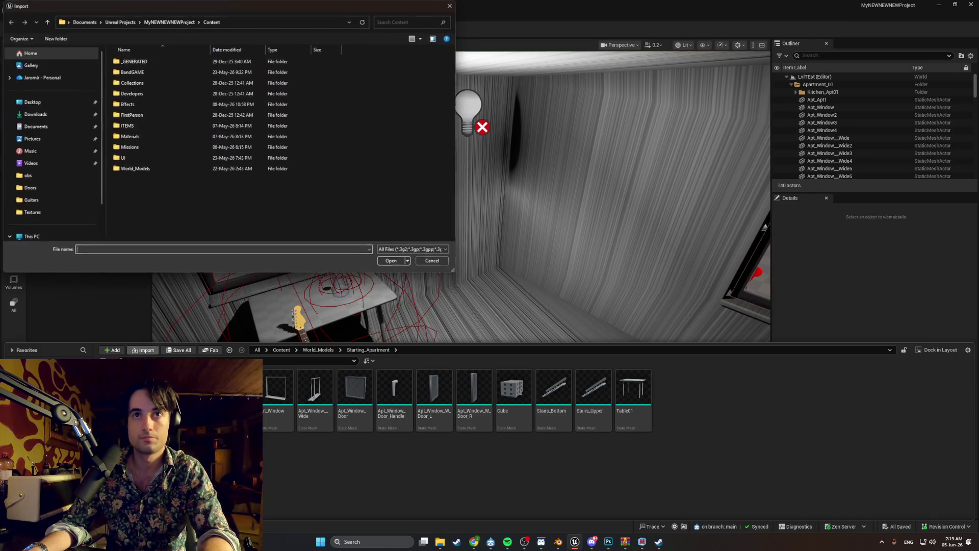
left_click(57, 102)
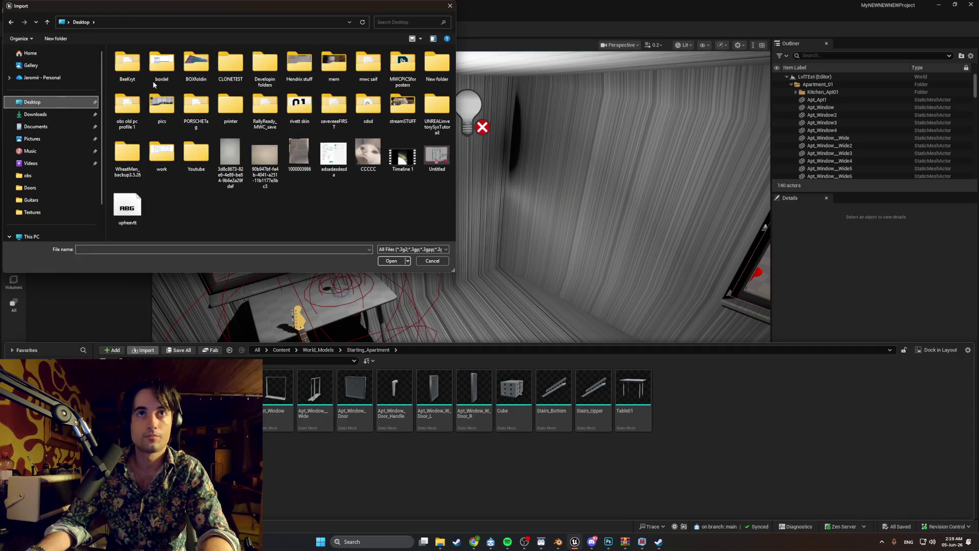
double_click(266, 69)
double_click(133, 179)
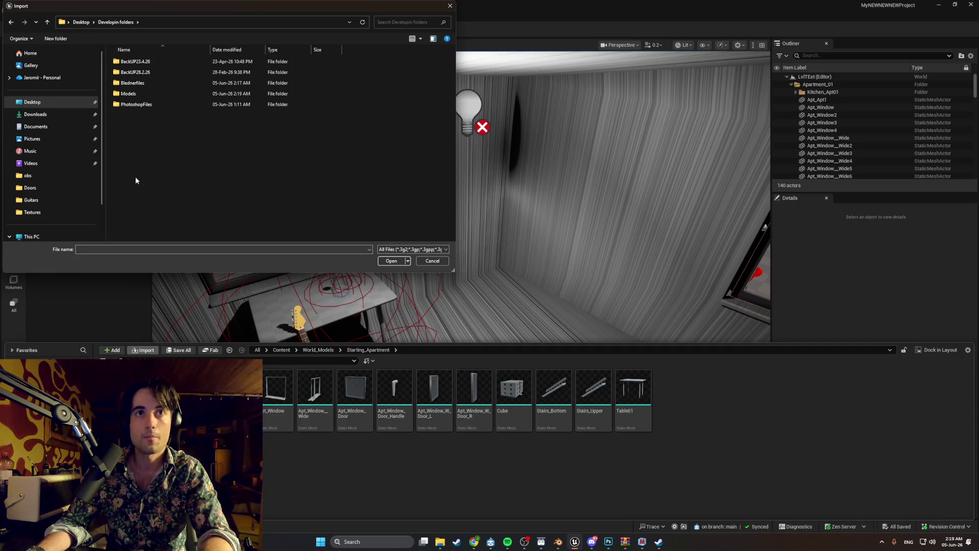
double_click(139, 93)
scroll(160, 115, "down", 2)
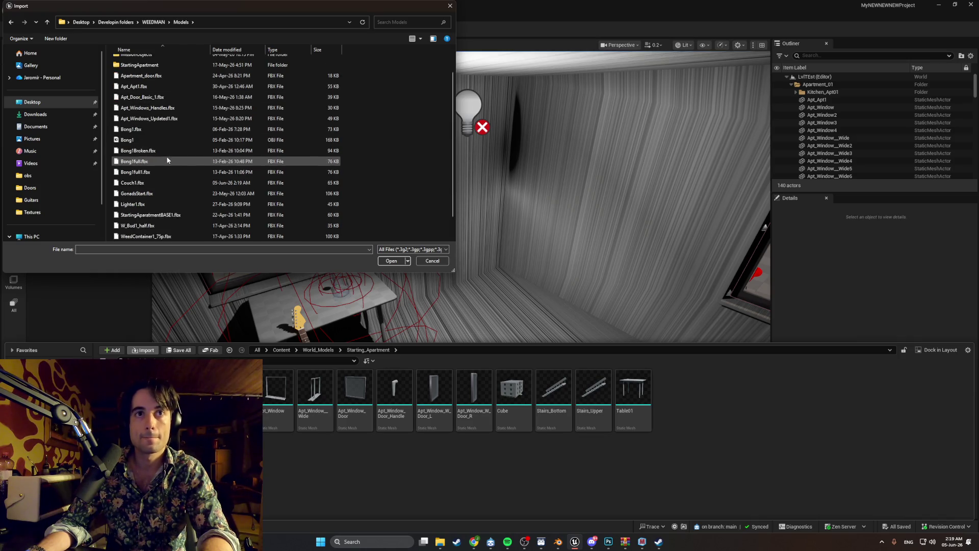
double_click(158, 161)
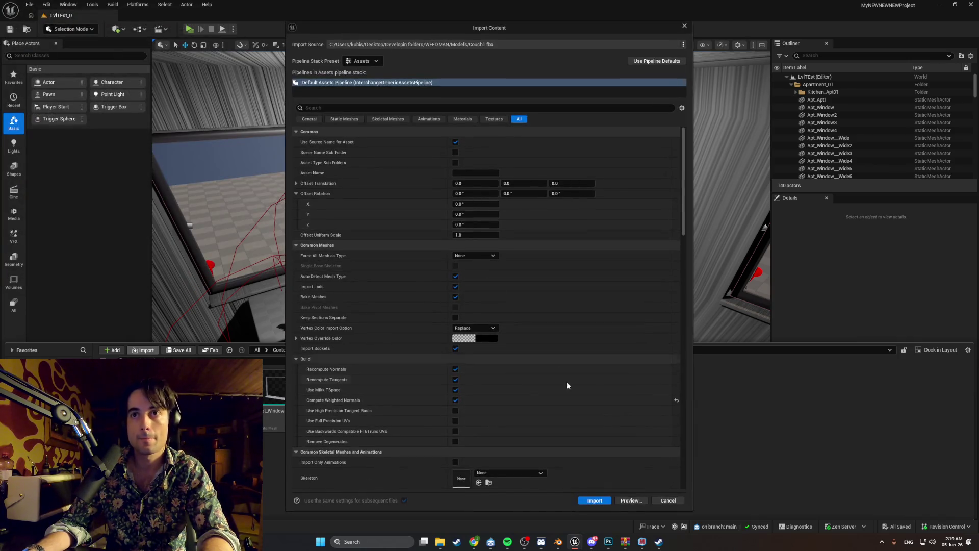
left_click(591, 491)
left_click_drag(508, 285, 501, 292)
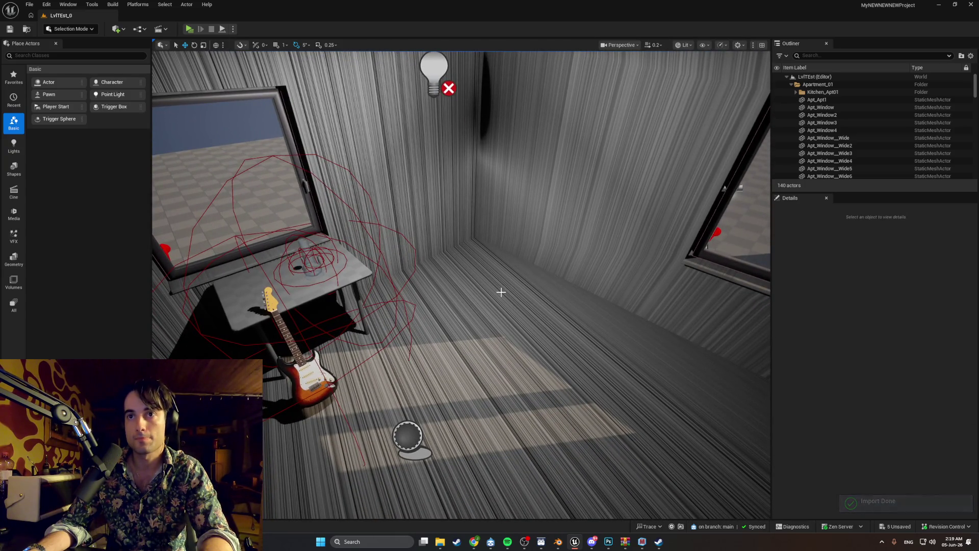
key("ctrl+space")
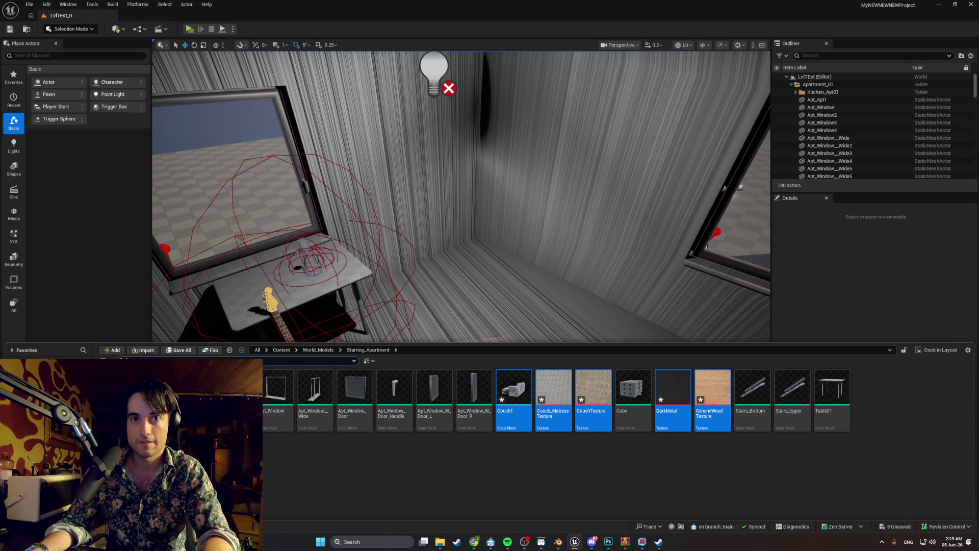
Step: Create an Apt_Furniture folder and move Couch1 and its textures into it
right_click(214, 452)
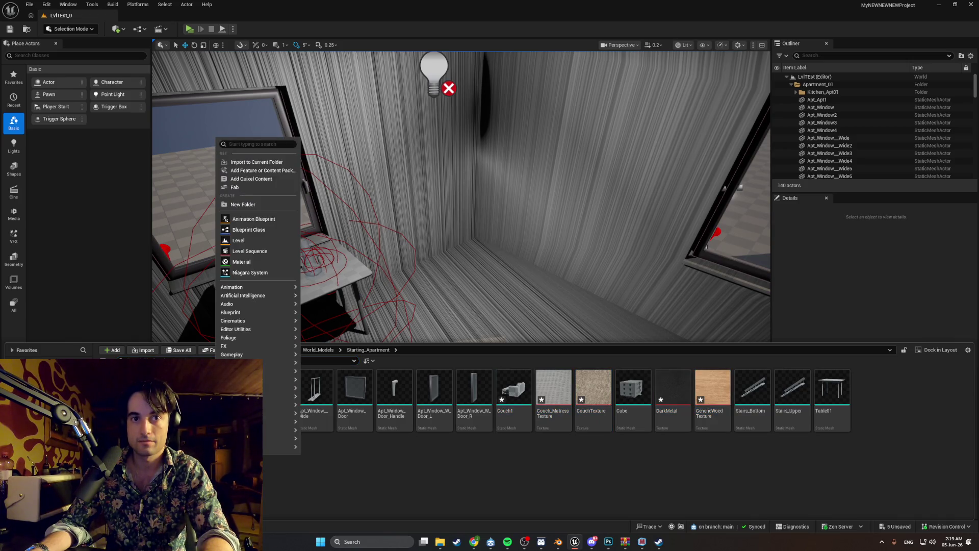
left_click(265, 205)
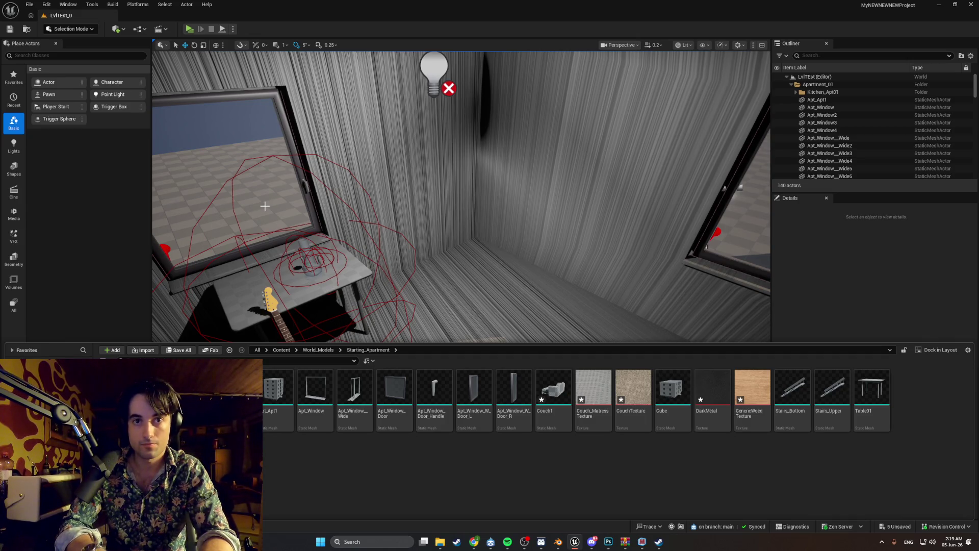
left_click_drag(577, 374, 748, 396)
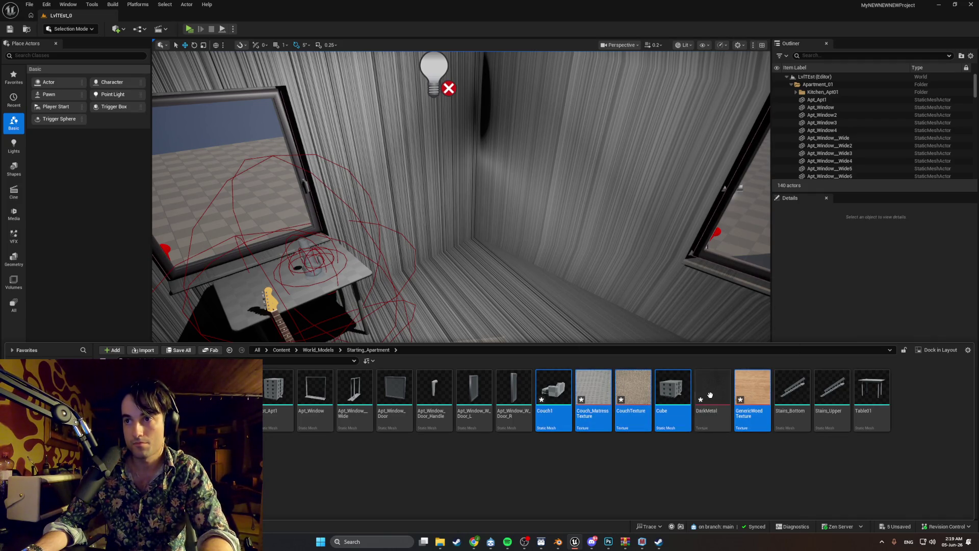
left_click(673, 393, "ctrl")
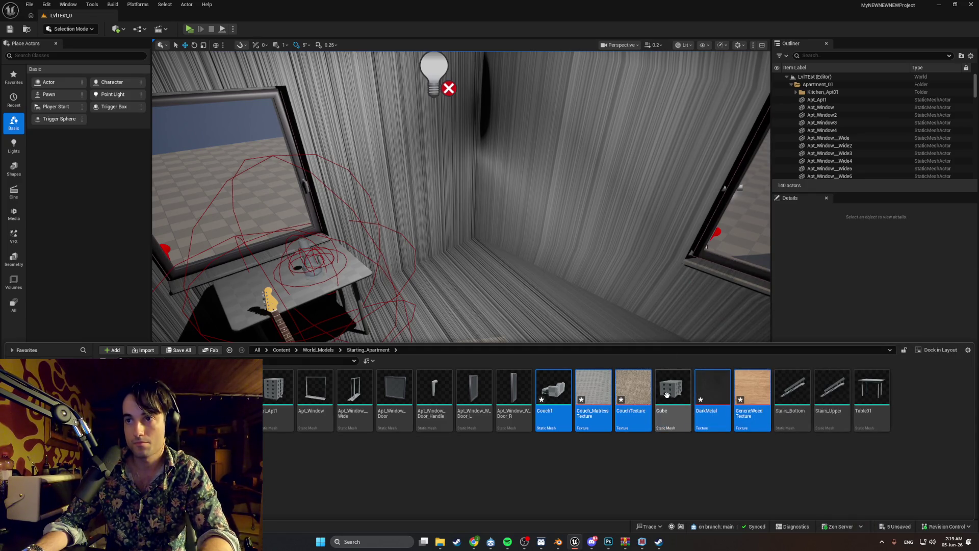
left_click_drag(594, 390, 252, 408)
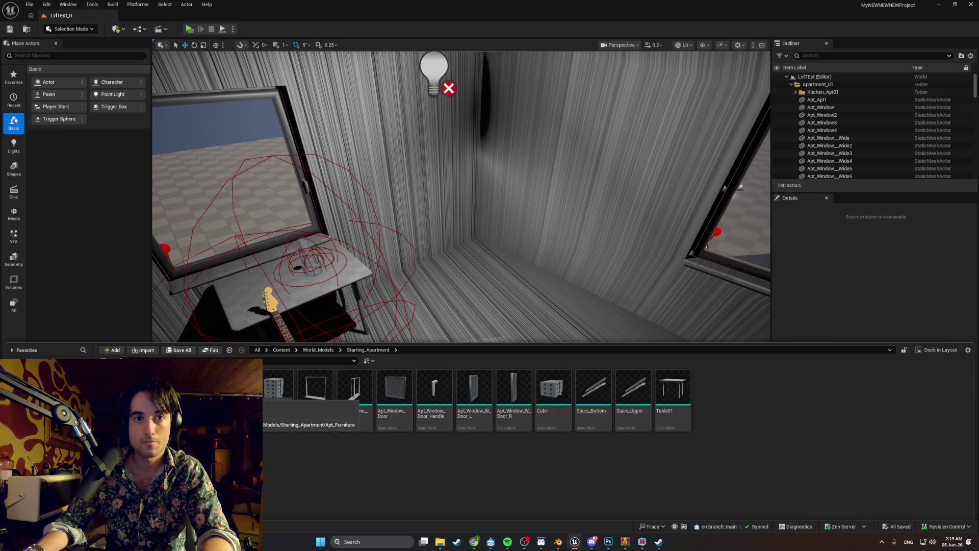
Step: Open the Guitars folder and its Stratosphere_mat material
double_click(240, 398)
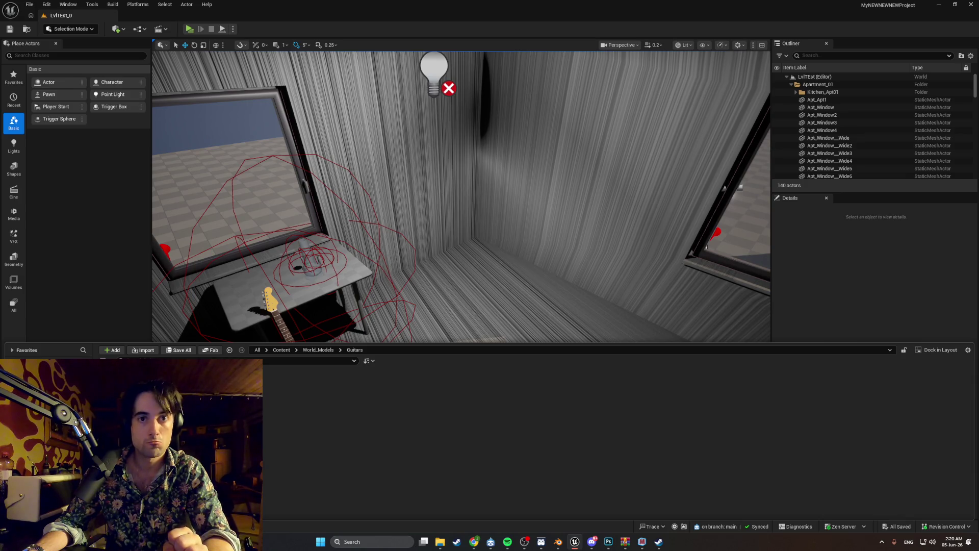
mouse_move(240, 396)
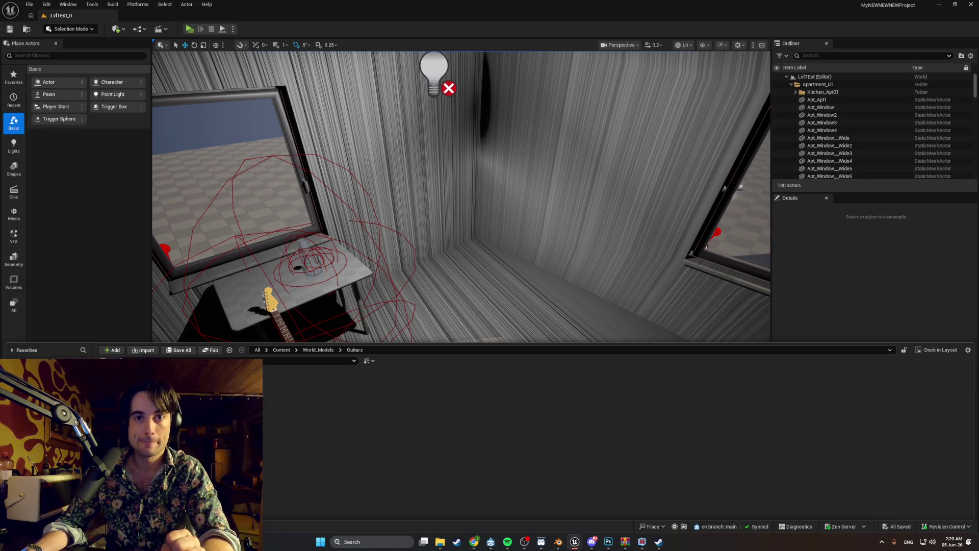
double_click(224, 398)
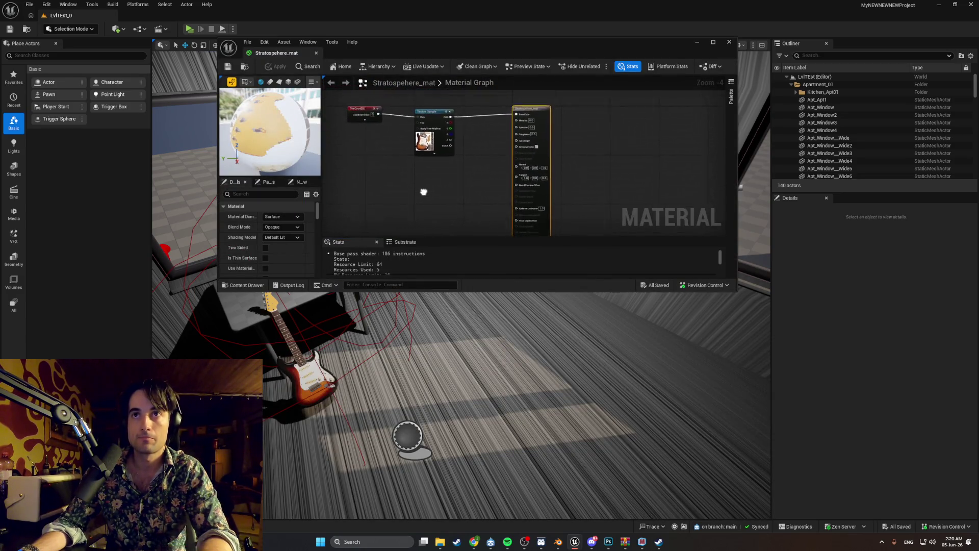
Step: Inspect Stratosphere_mat's Texture Sample and TexCoord nodes, then view the Couch1 mesh
left_click(712, 43)
left_click_drag(246, 109, 274, 148)
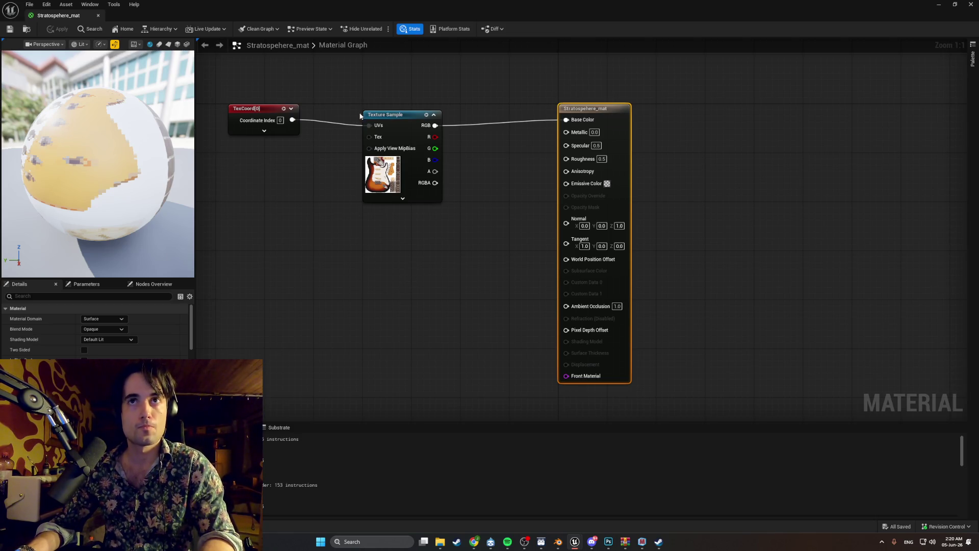
left_click(382, 114)
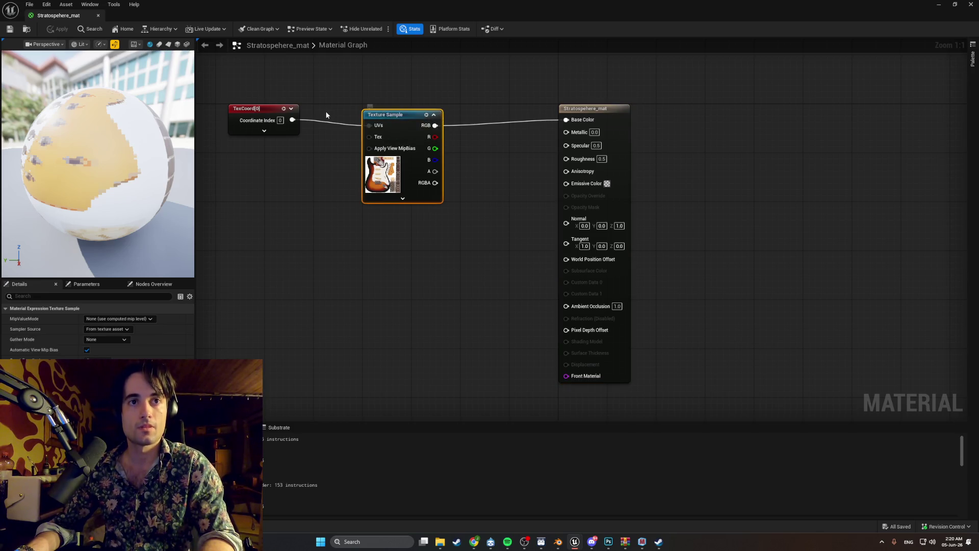
left_click(255, 109)
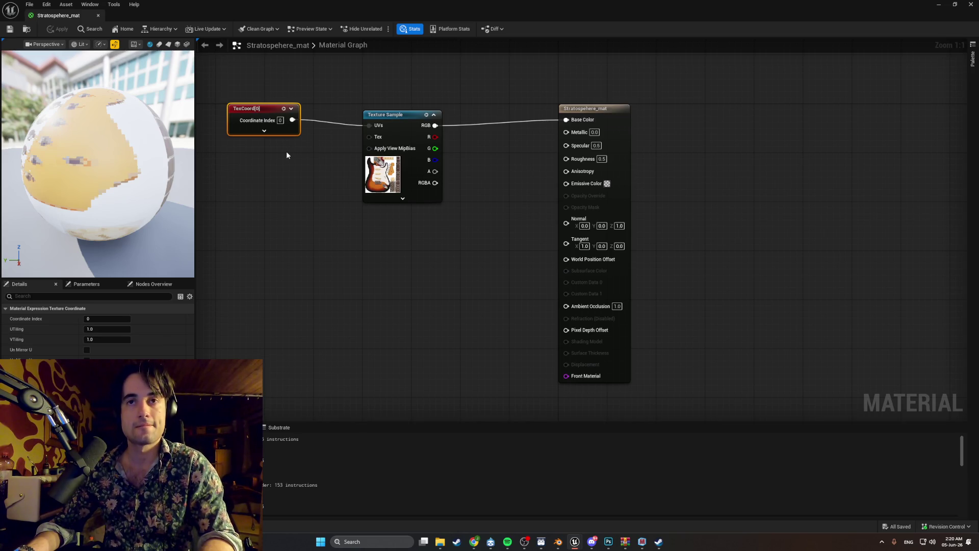
key("ctrl+space")
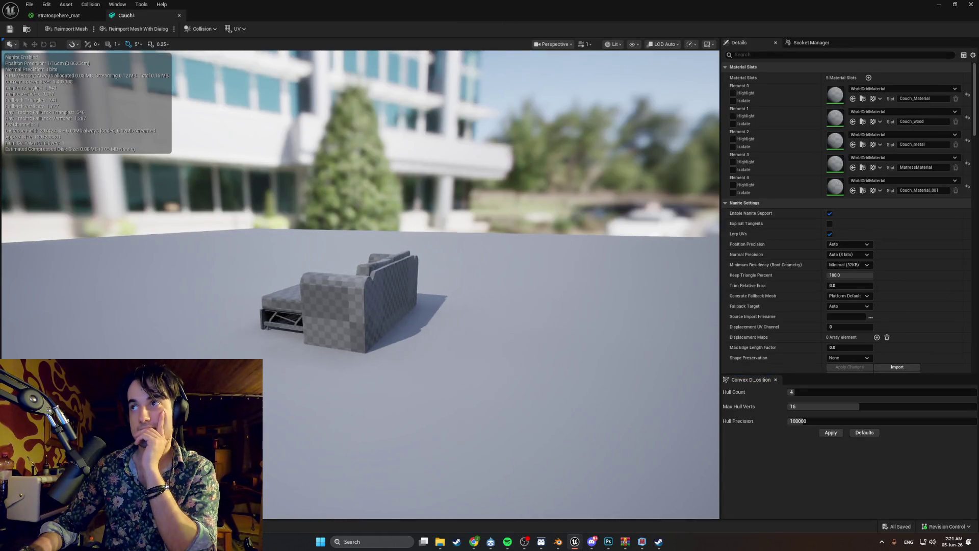
mouse_move(459, 306)
left_mouse_down()
mouse_move(489, 291)
mouse_move(480, 286)
mouse_move(485, 265)
mouse_move(449, 285)
mouse_move(438, 316)
mouse_move(459, 301)
mouse_move(438, 311)
mouse_move(434, 300)
mouse_move(383, 309)
mouse_move(408, 296)
mouse_move(403, 322)
mouse_move(387, 316)
mouse_move(382, 285)
mouse_move(320, 331)
left_mouse_up()
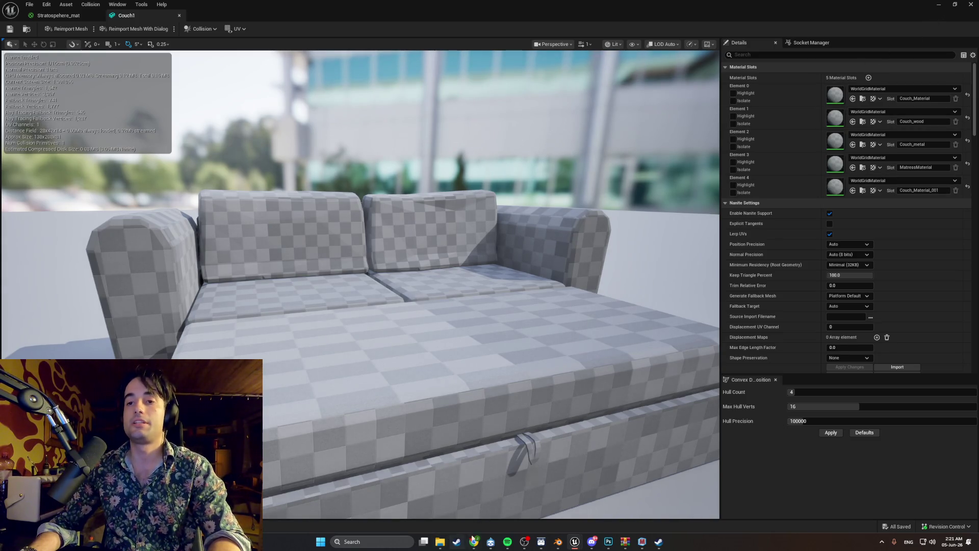
mouse_move(477, 540)
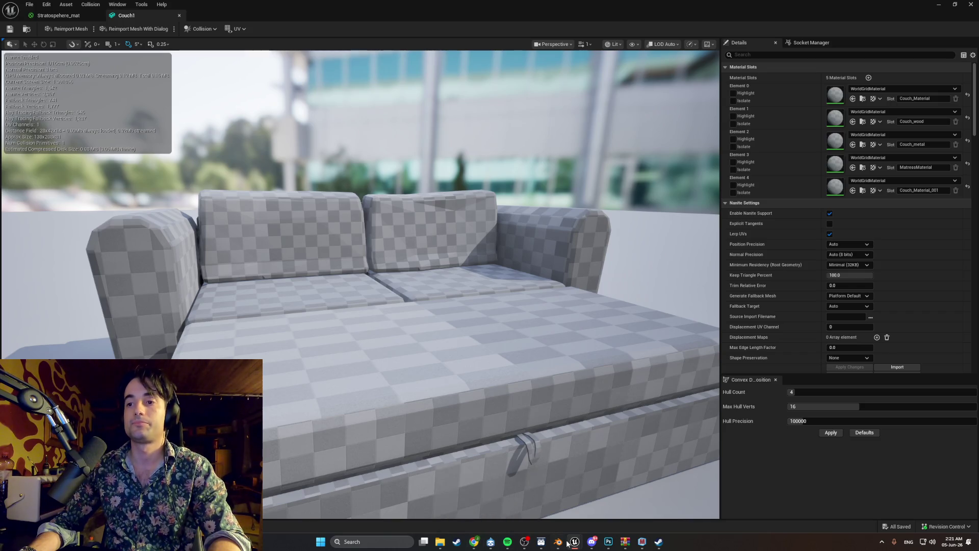
mouse_move(575, 541)
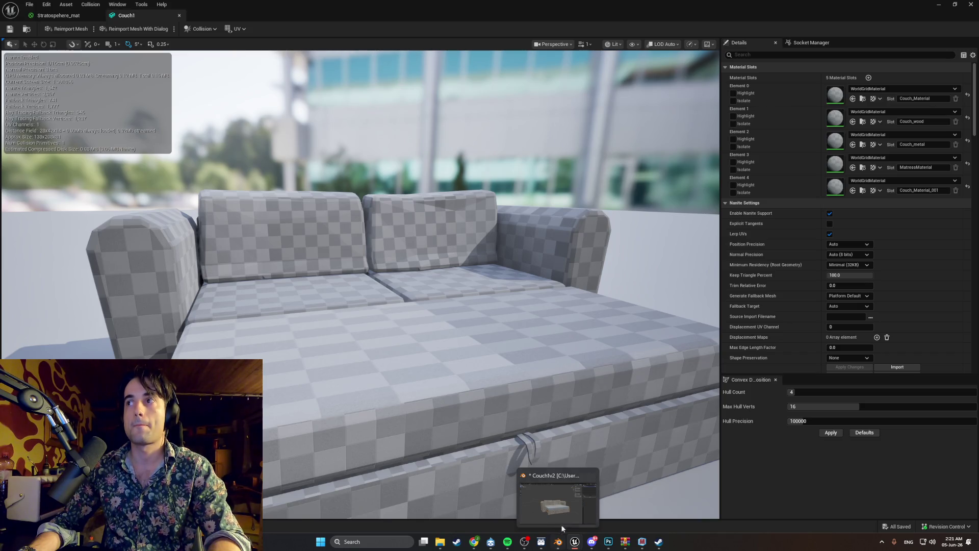
left_click(895, 179)
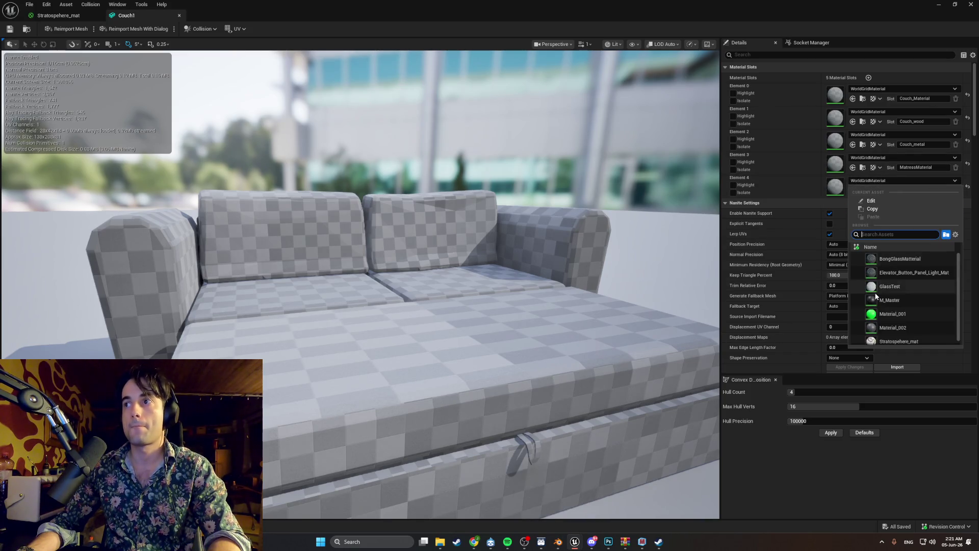
scroll(883, 265, "down", 1)
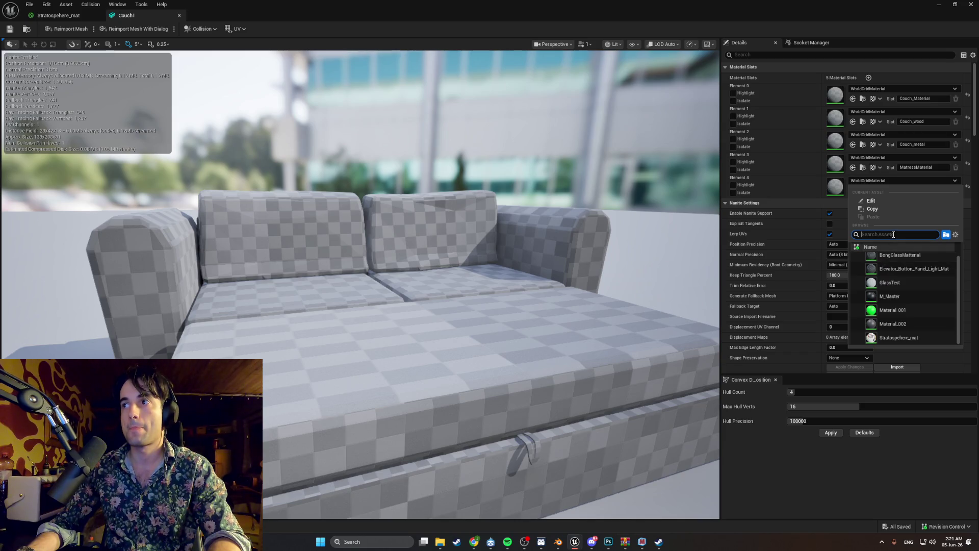
left_click(917, 209)
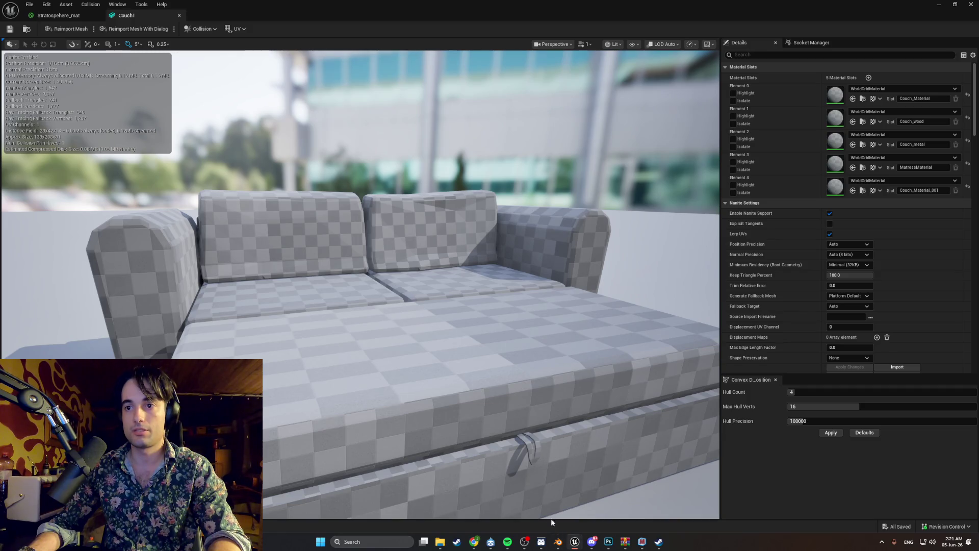
key("ctrl+space")
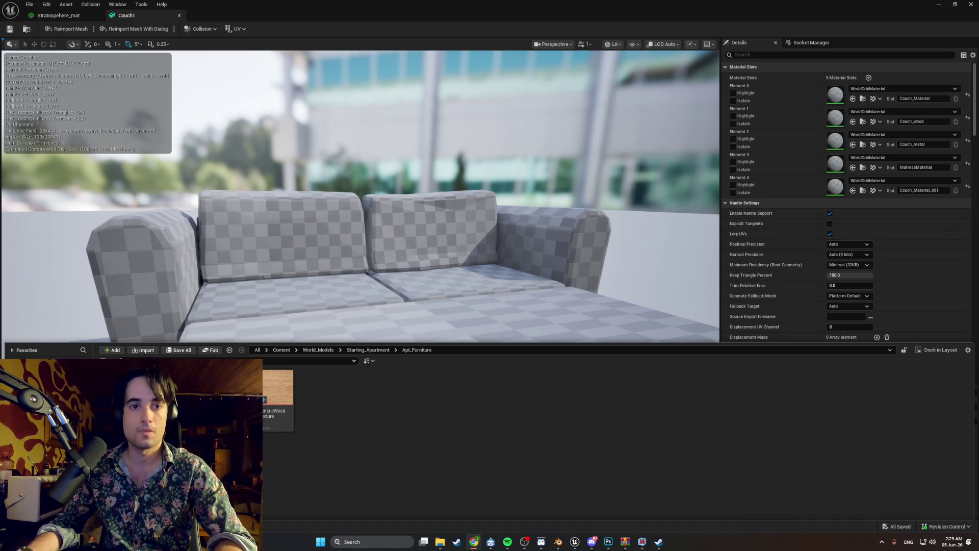
Step: Bring up the new-asset options in the Apt_Furniture folder
right_click(364, 406)
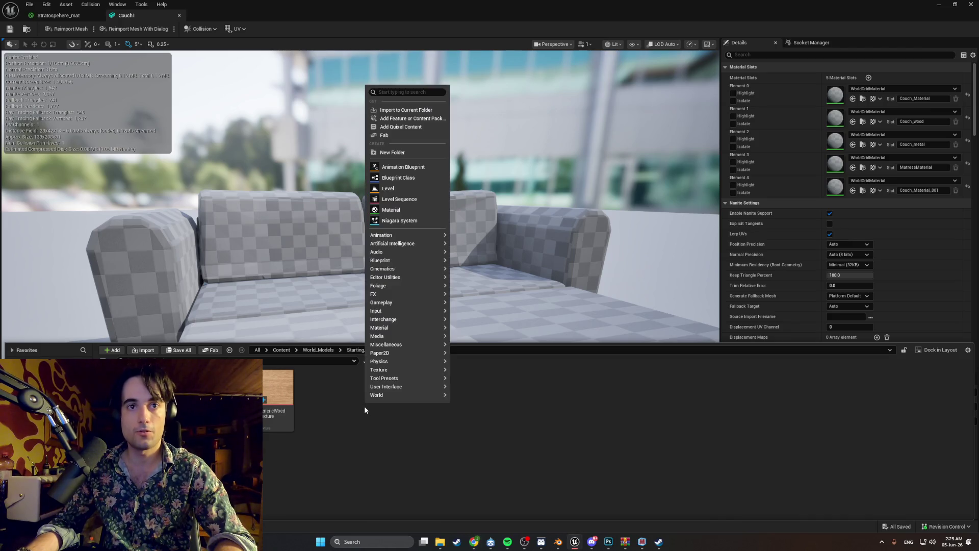
Step: Create a material named M_Couch_Matress and make three duplicates of it
left_click(406, 210)
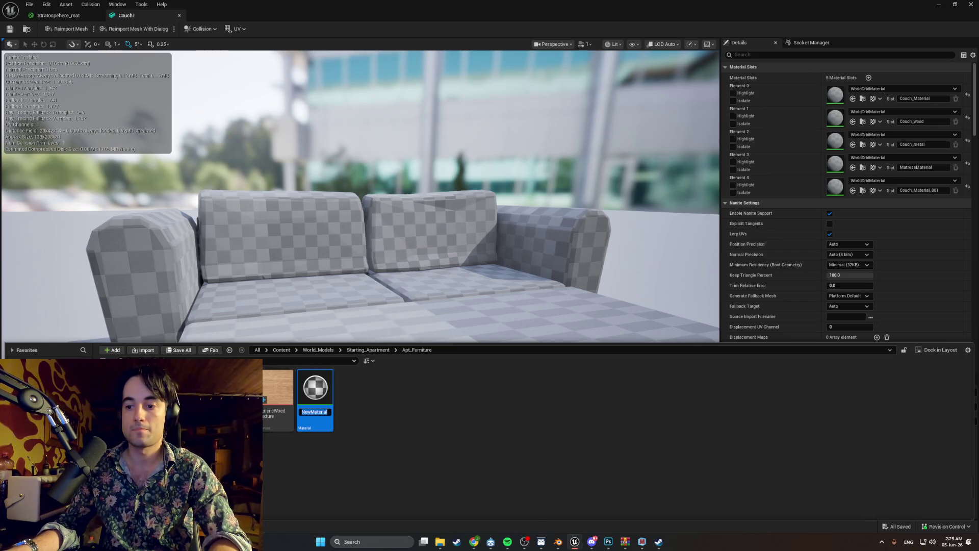
type("Couch_Ma")
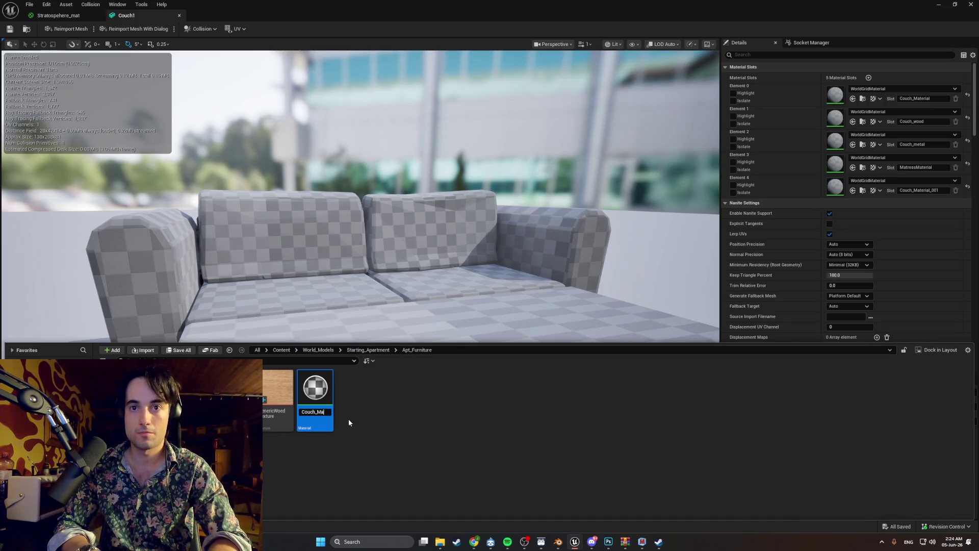
key("BackSpace")
key("BackSpace")
key("BackSpace")
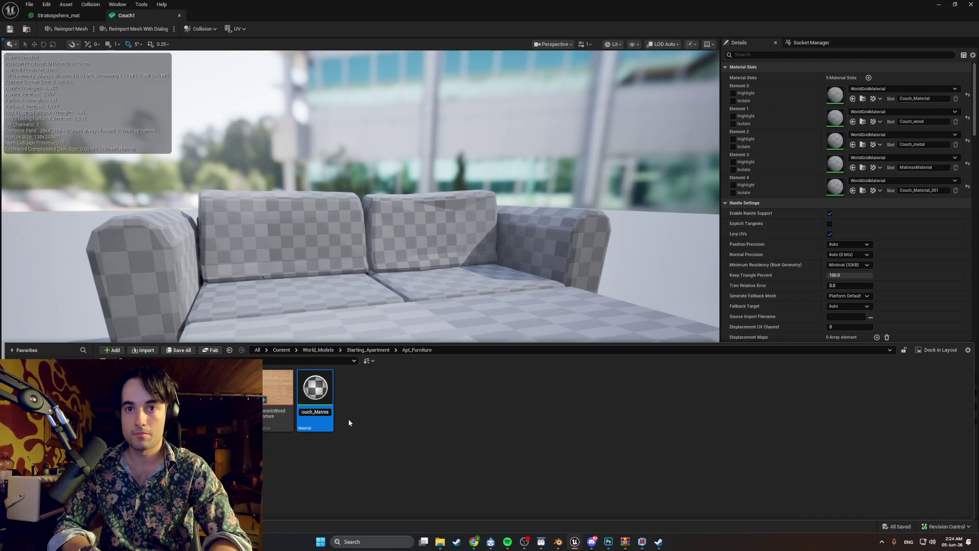
type("M")
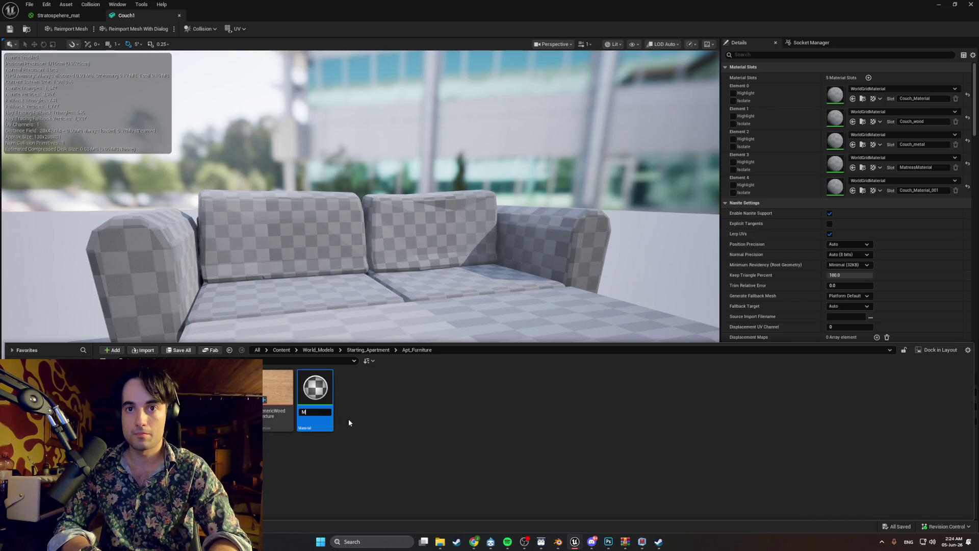
type("_Couch_")
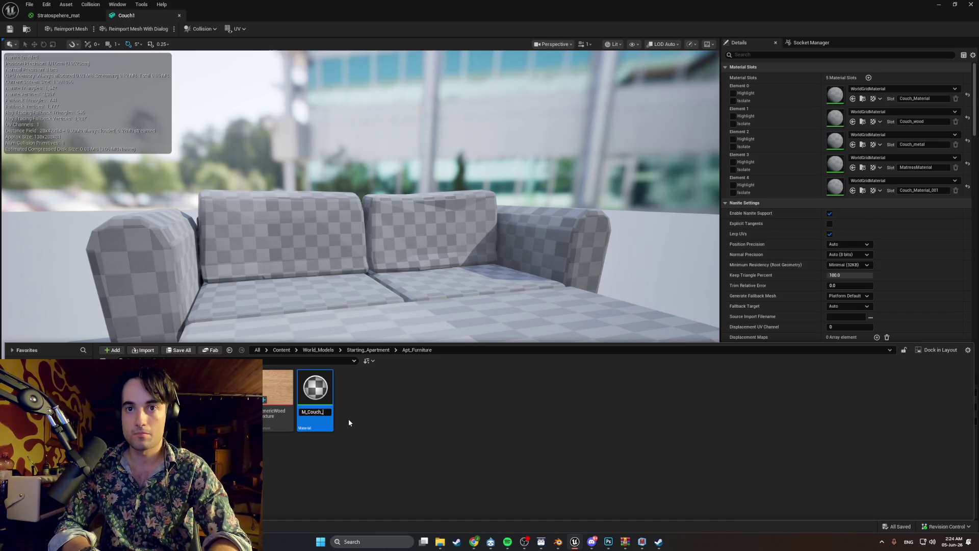
type("Matress")
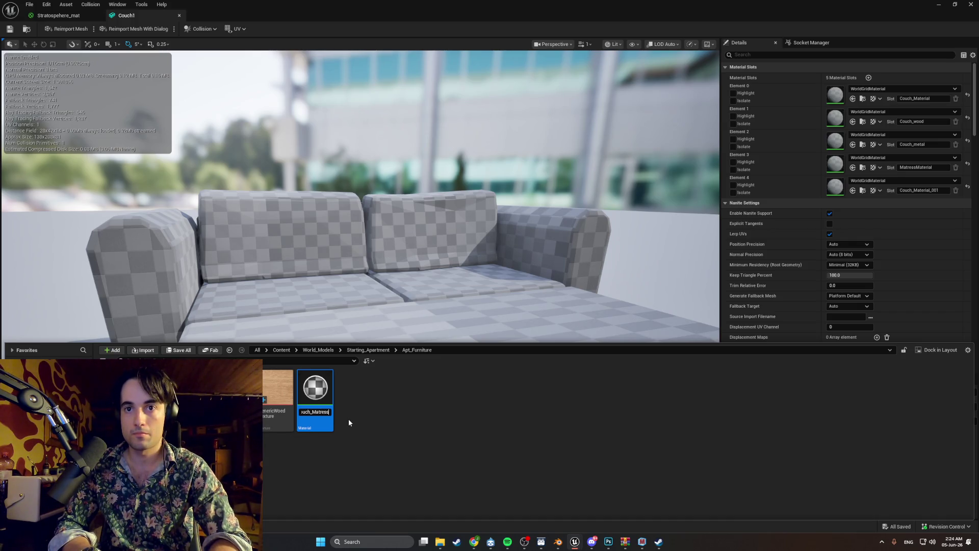
key("Return")
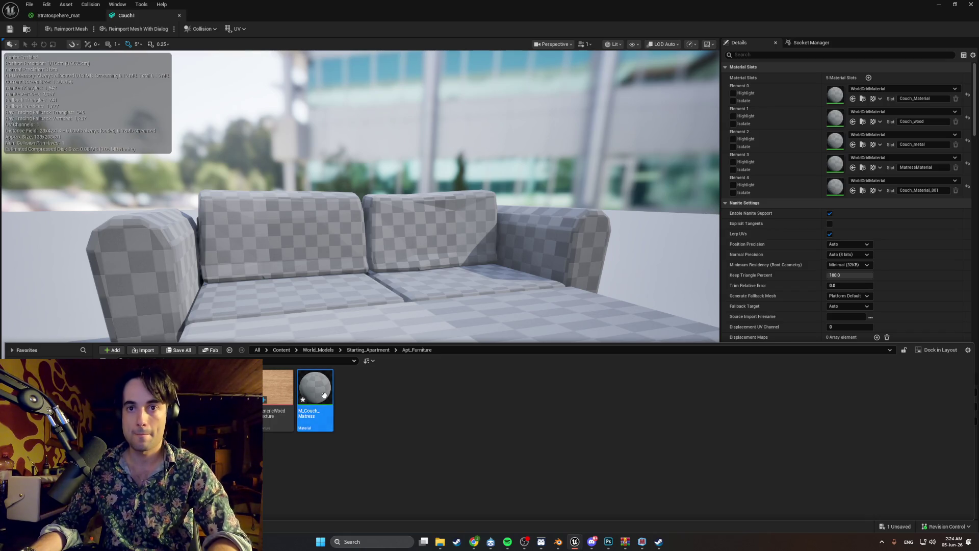
key("ctrl+d")
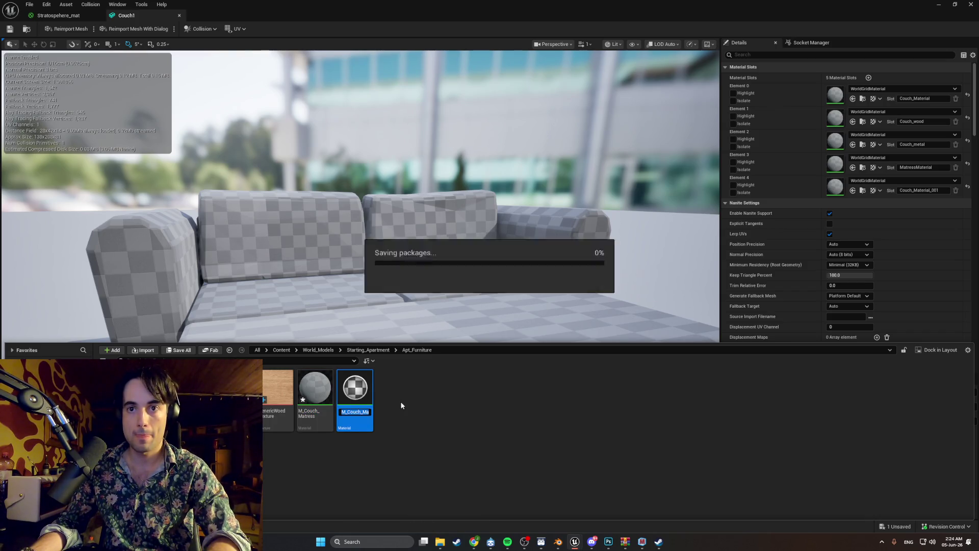
key("ctrl+d")
key("Return")
key("ctrl+d")
key("Return")
Step: Rename the first two copies M_Couch_Wood and M_Couch_Metal
left_click(362, 393)
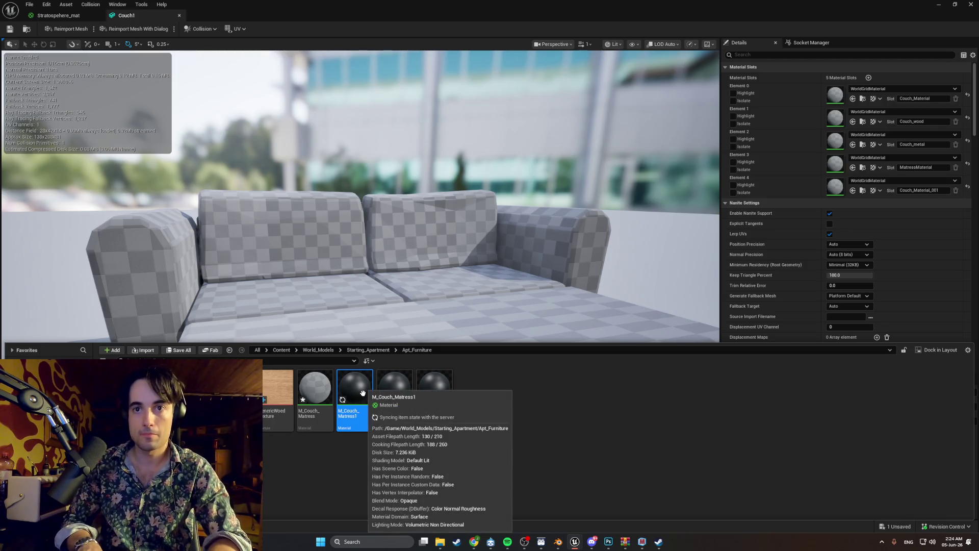
key("F2")
key("BackSpace")
key("BackSpace")
key("BackSpace")
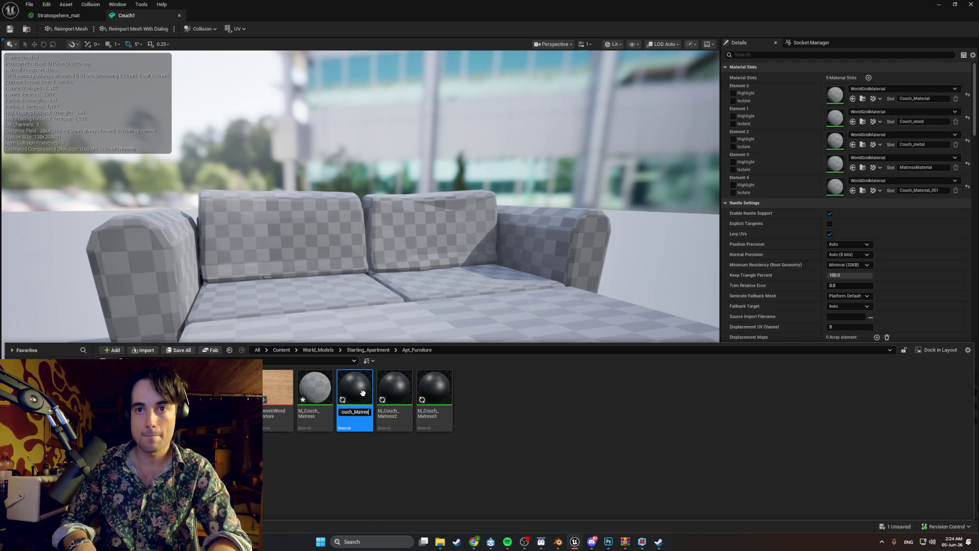
key("BackSpace")
type("Wood")
key("Return")
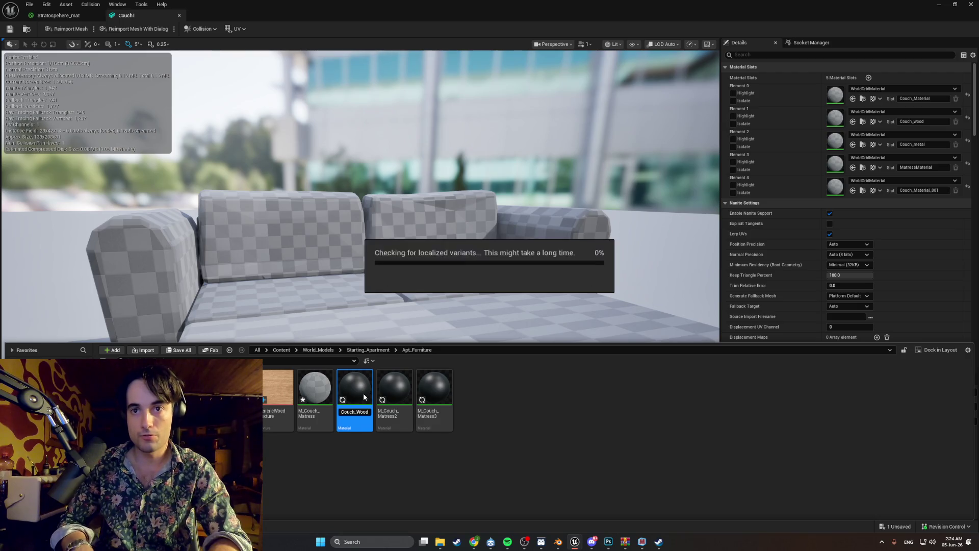
left_click(365, 397)
key("F2")
key("BackSpace")
key("BackSpace")
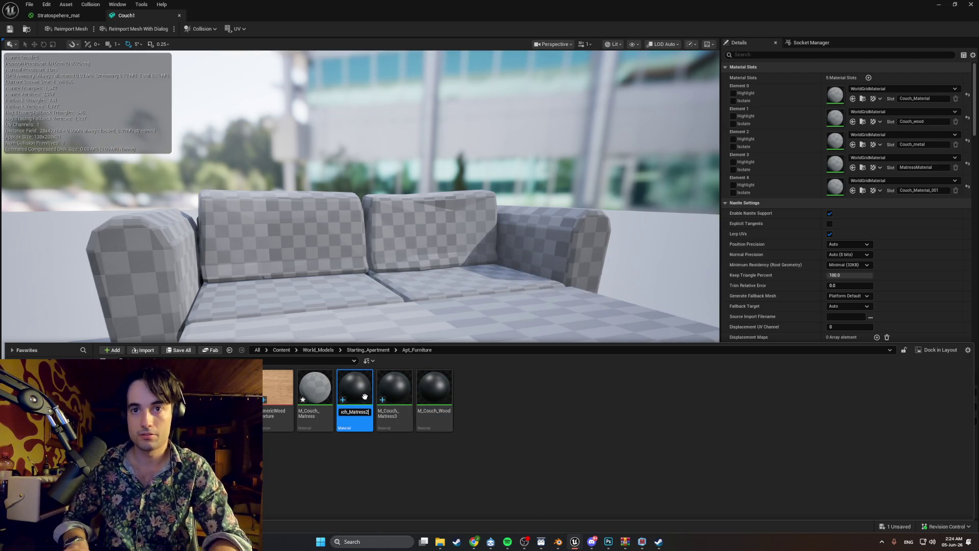
key("BackSpace")
key("BackSpace")
key("BackSpace")
type("etal")
key("Return")
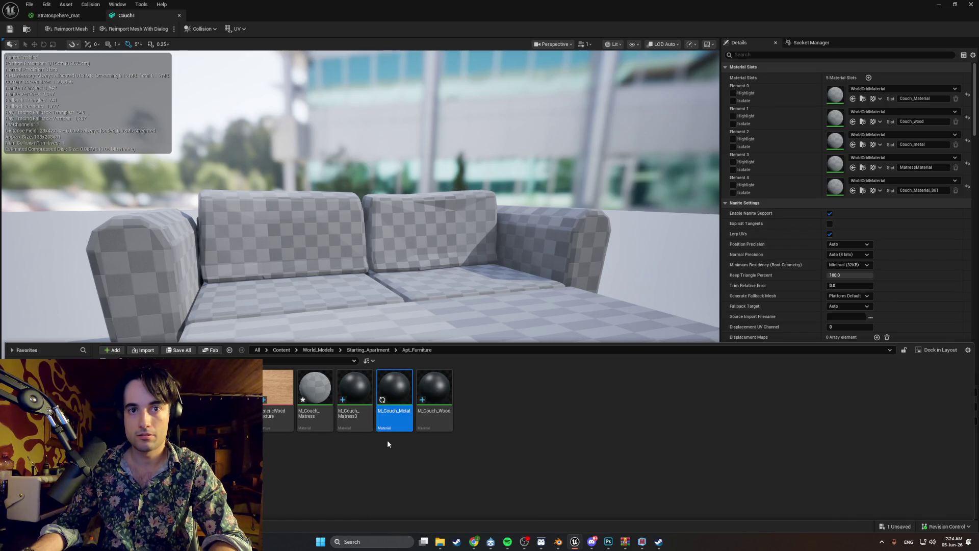
Step: Rename the third copy M_Couch_Base
key("Left")
key("F2")
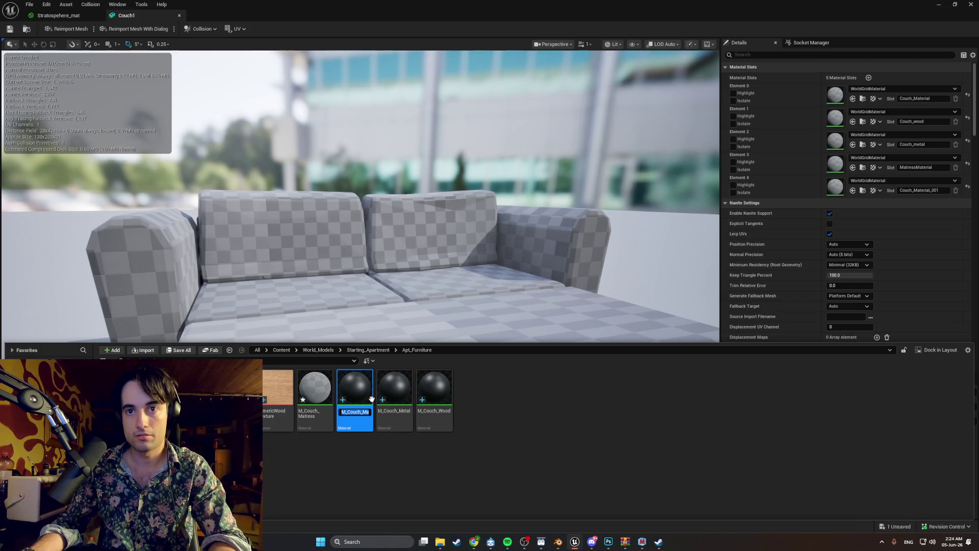
type("M_Couch_")
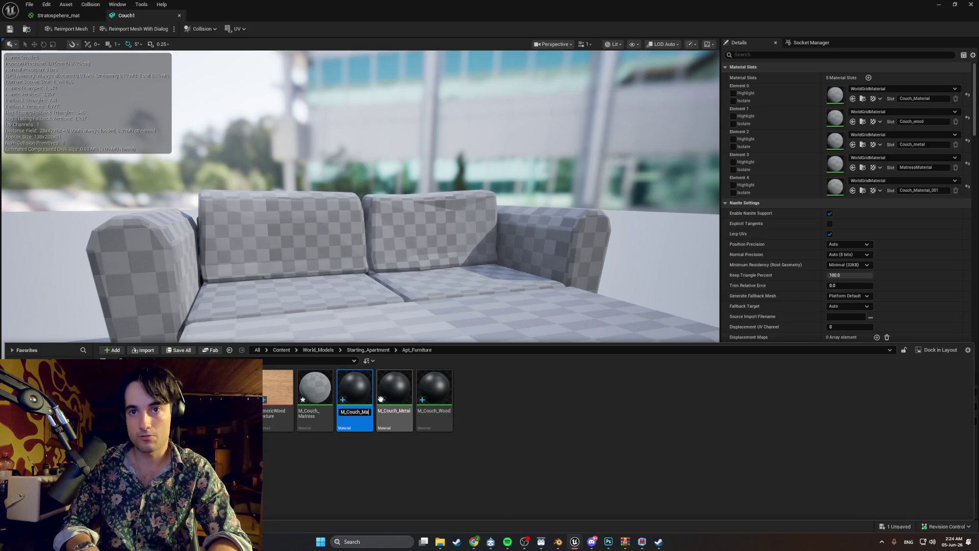
type("Base")
key("Return")
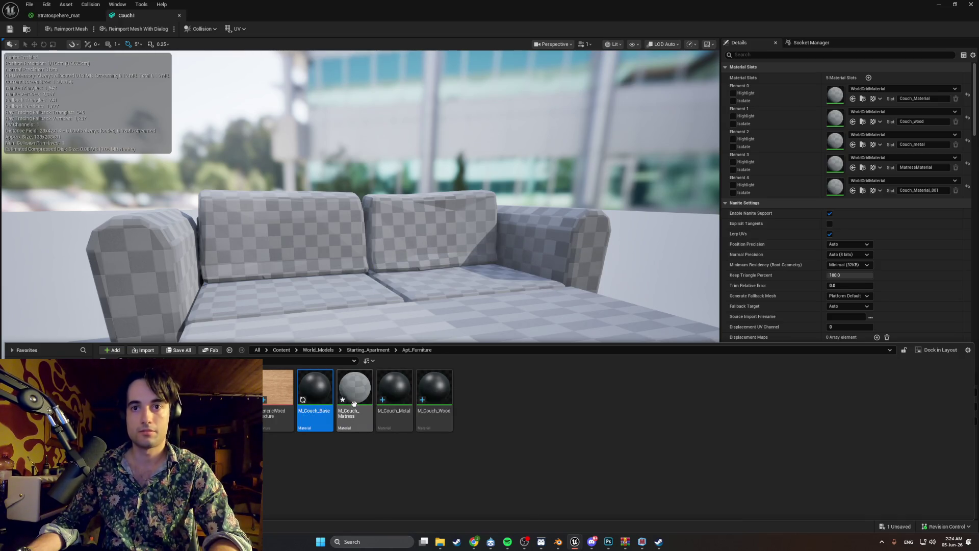
Step: Add a Couch_MatressTexture node to the M_Couch_Matress graph and wire it toward Base Color
double_click(356, 398)
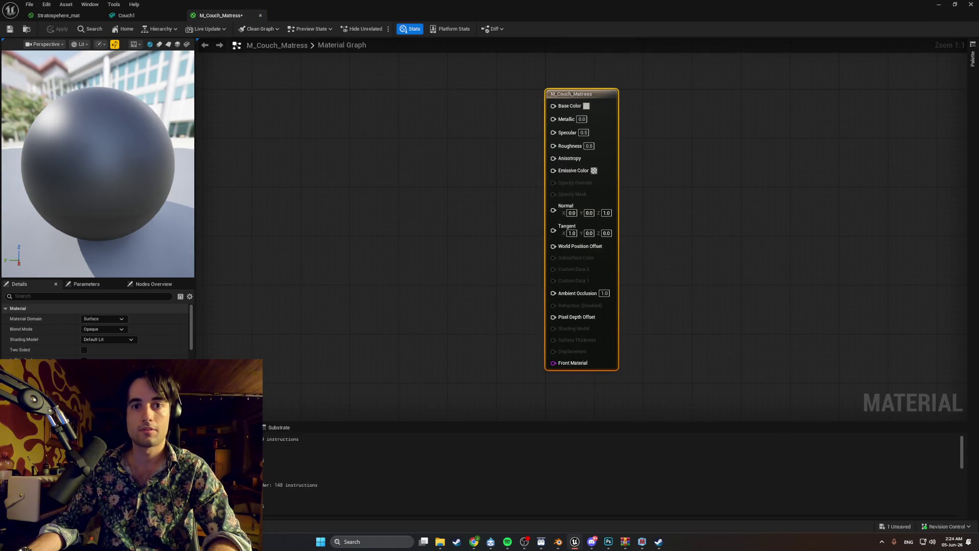
key("ctrl+space")
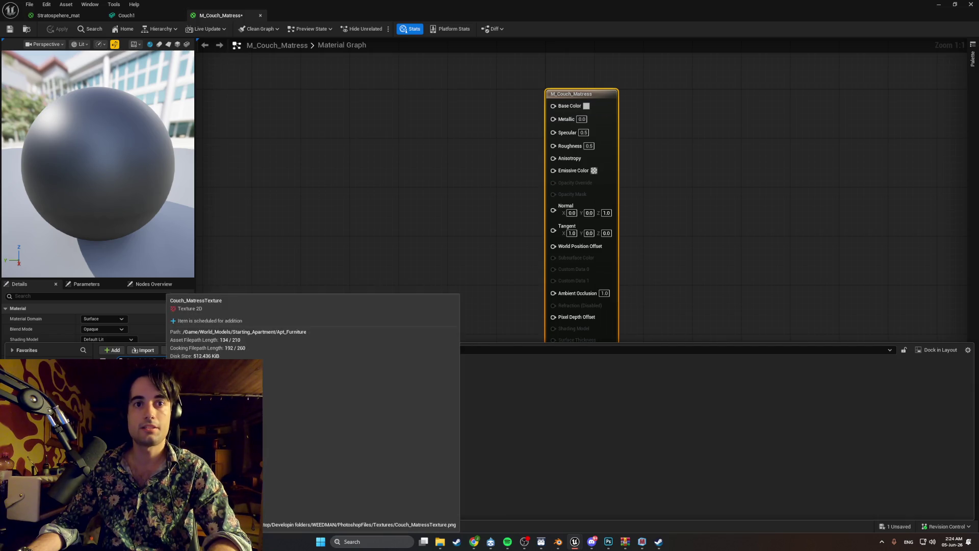
left_click_drag(278, 393, 377, 160)
mouse_move(443, 163)
left_mouse_down()
mouse_move(431, 114)
mouse_move(517, 97)
mouse_move(553, 105)
left_mouse_up()
left_click_drag(323, 134, 406, 167)
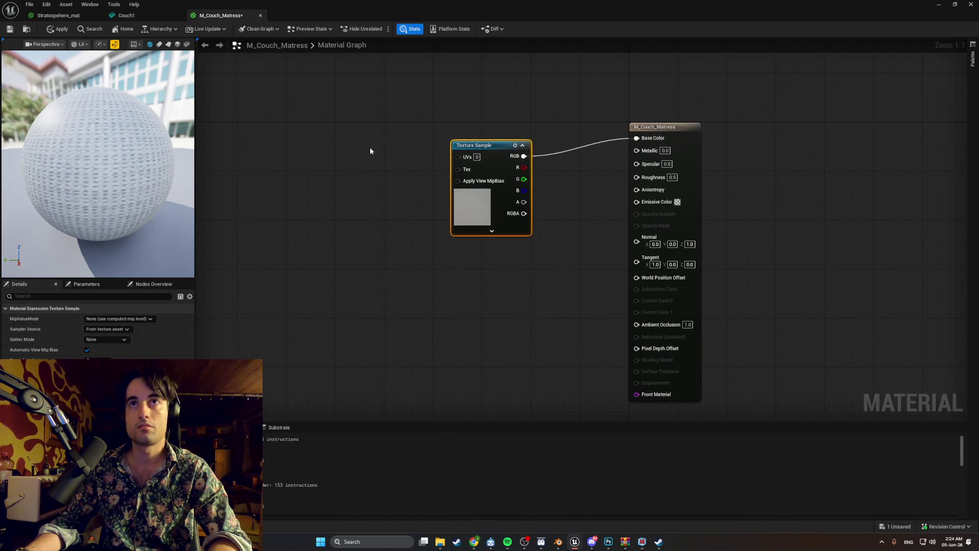
Step: Feed a TexCoord node into the texture's UVs, using Stratosphere_mat as reference
left_click(146, 17)
left_click(87, 17)
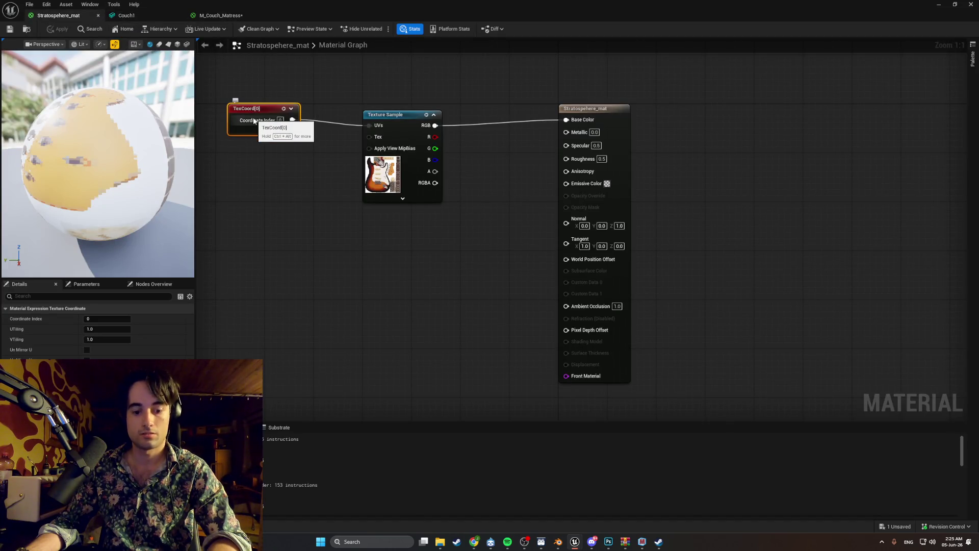
key("ctrl+Tab")
left_click(319, 153)
mouse_move(381, 169)
left_mouse_down()
mouse_move(457, 157)
mouse_move(372, 145)
mouse_move(387, 140)
left_mouse_up()
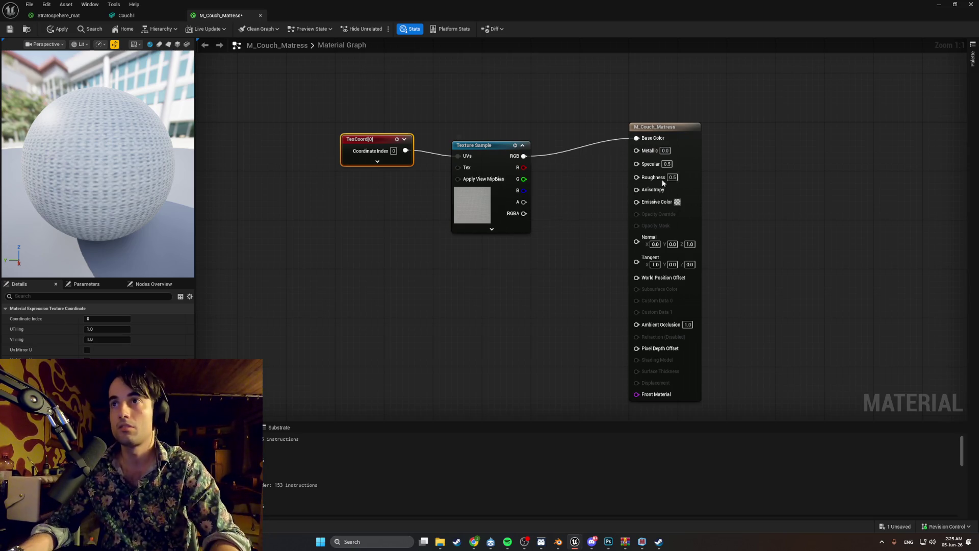
Step: Set the material's Roughness to 1.0, save it, and return to Couch1
left_click(758, 198)
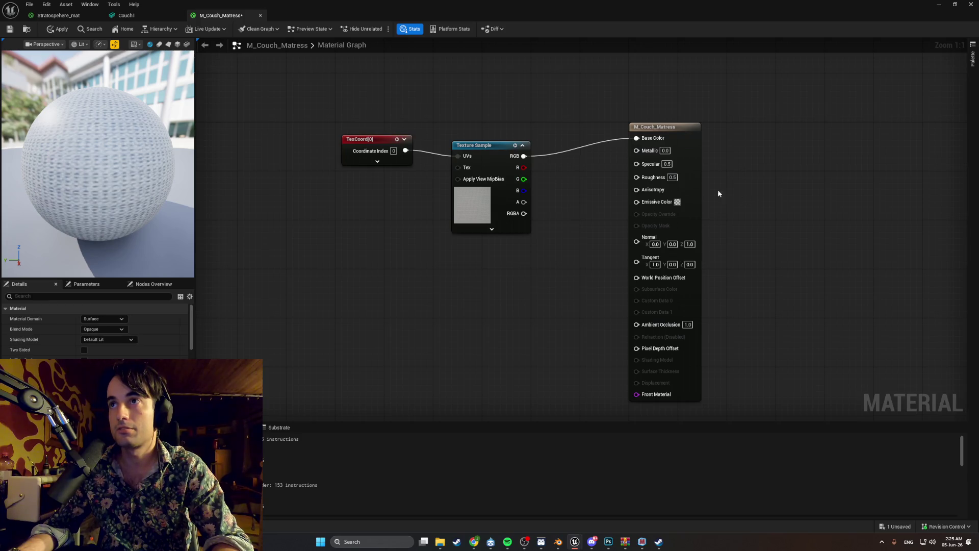
left_click(674, 178)
type("1")
key("Return")
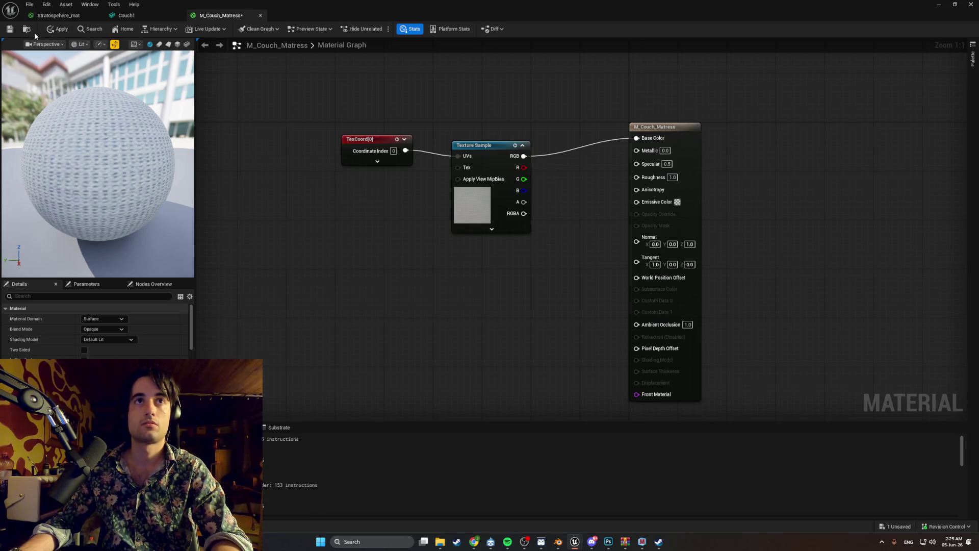
left_click(10, 30)
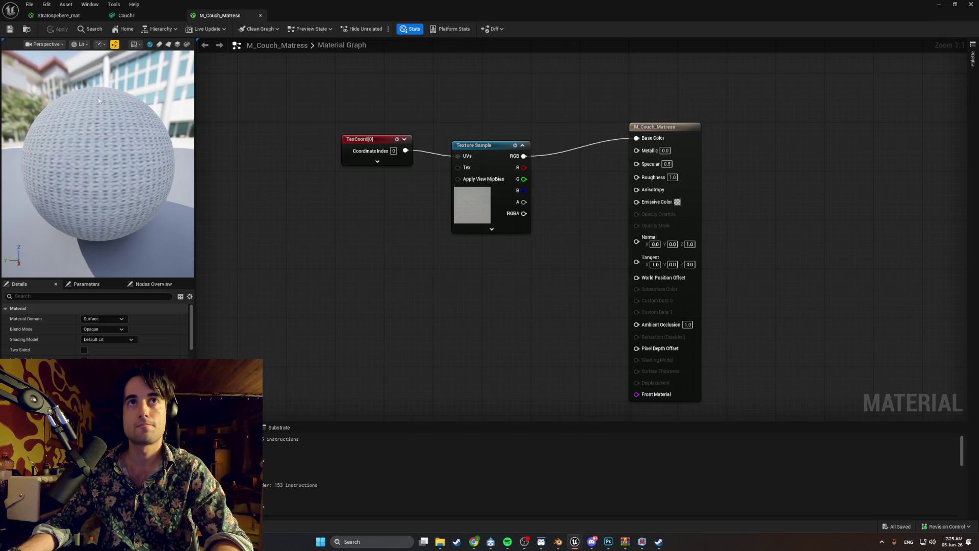
left_click(123, 15)
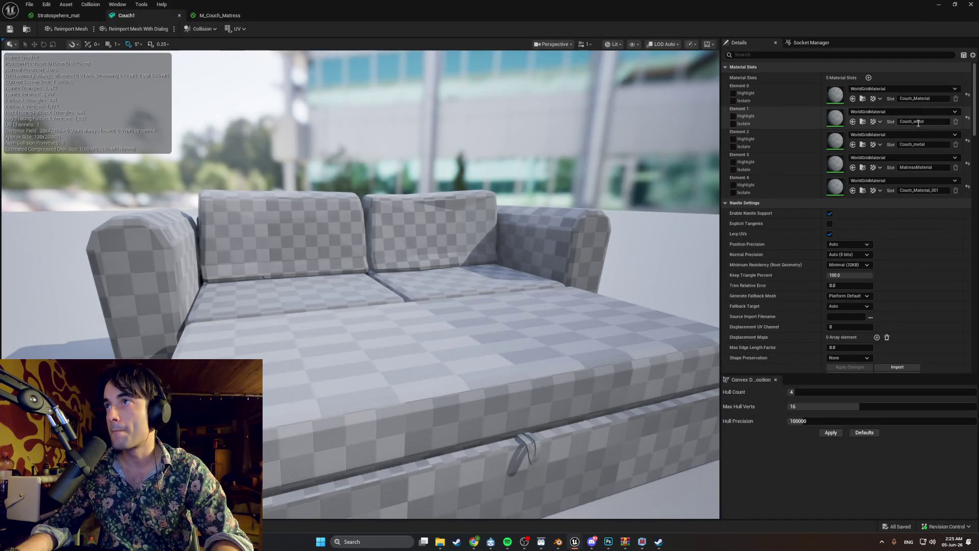
Step: Assign M_Couch_Matress to Couch1's Element 3 and check the mattress in the viewport
left_click(939, 160)
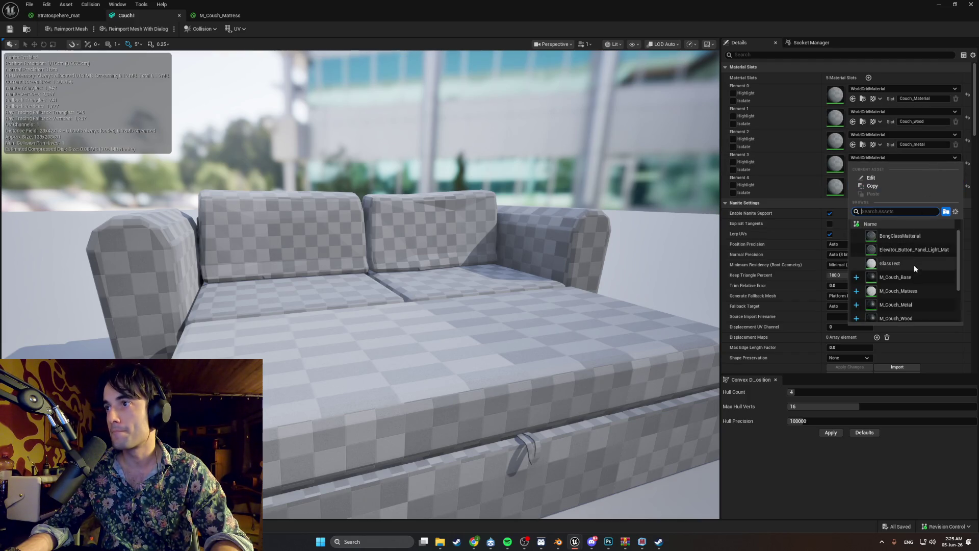
left_click(916, 290)
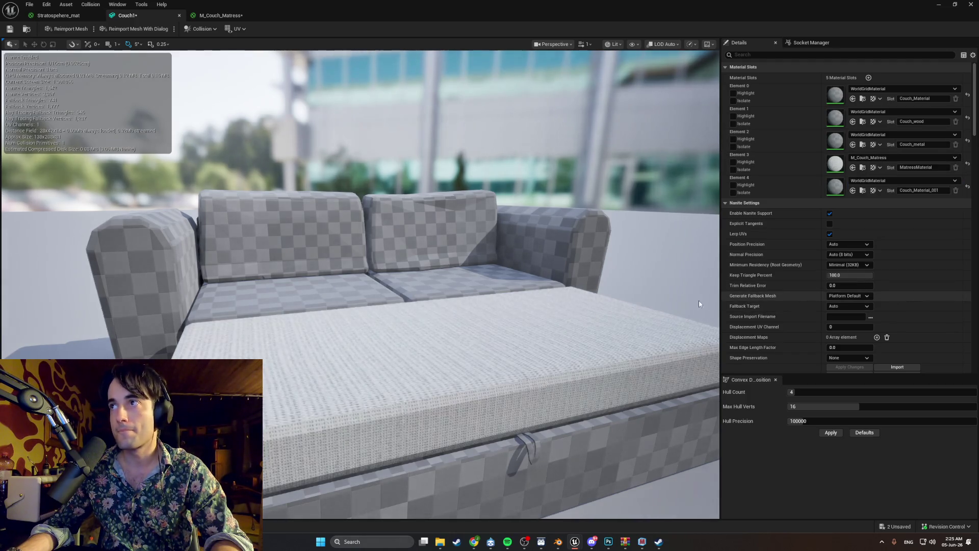
mouse_move(357, 255)
left_mouse_down()
mouse_move(418, 250)
mouse_move(368, 245)
left_mouse_up()
mouse_move(500, 280)
left_mouse_down()
mouse_move(459, 255)
mouse_move(500, 280)
left_mouse_up()
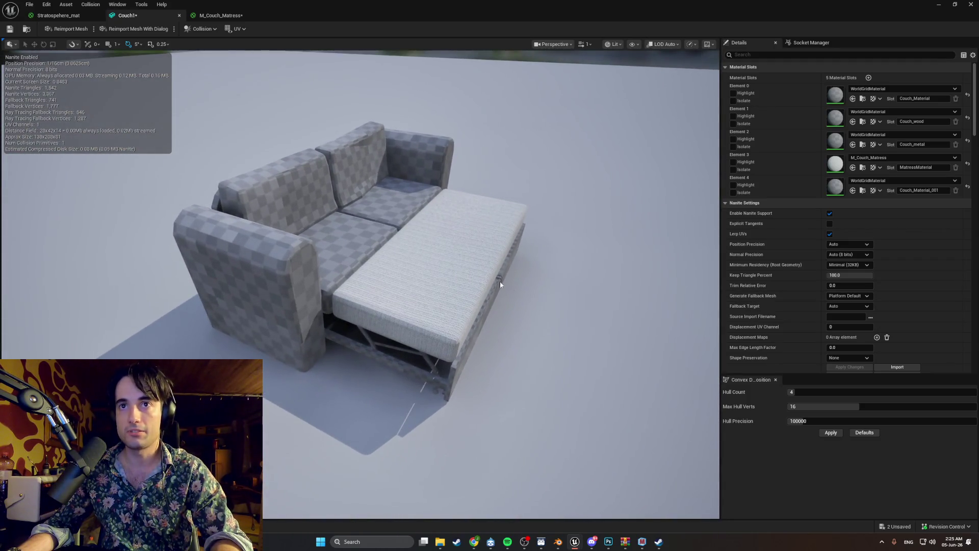
left_click(221, 15)
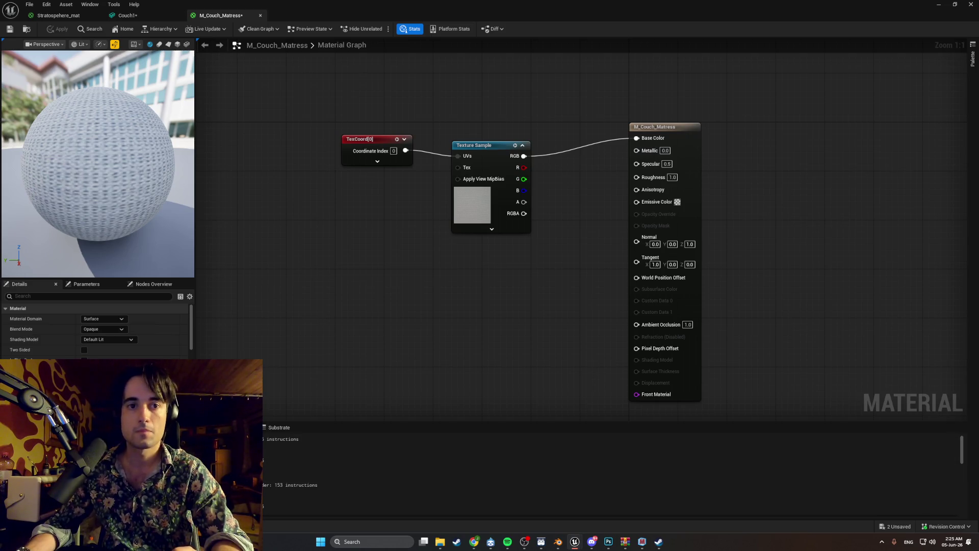
Step: Set Couch_MatressTexture's Filter to Nearest and save it
key("ctrl+space")
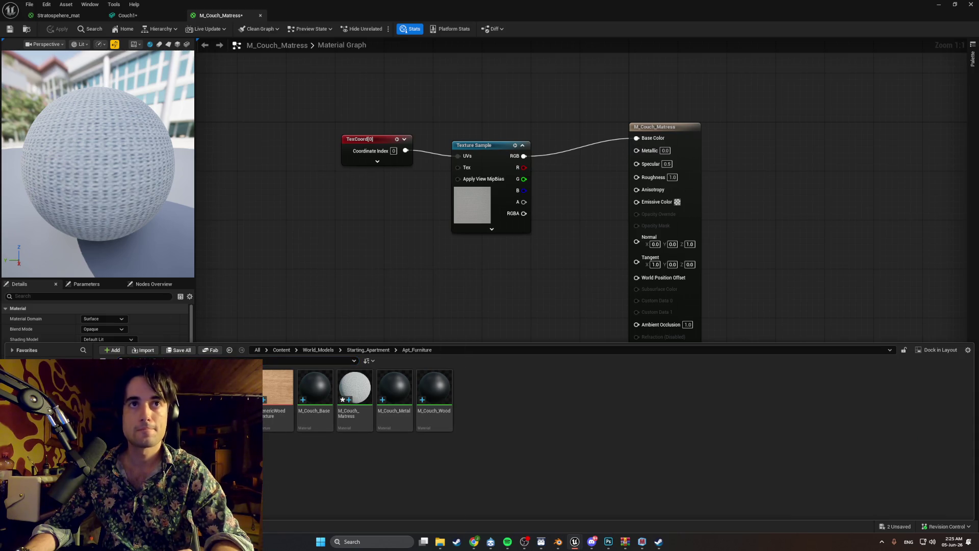
double_click(473, 204)
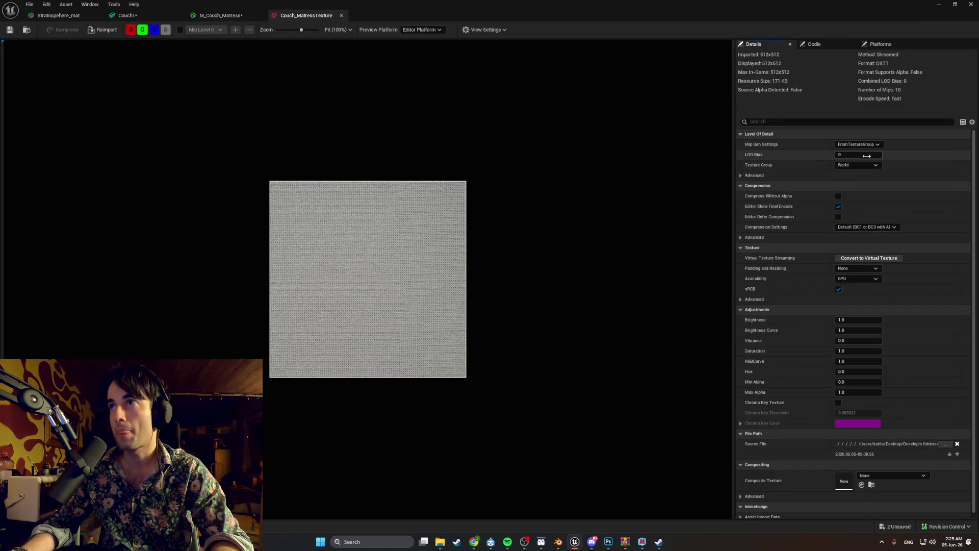
left_click(793, 123)
type("inte")
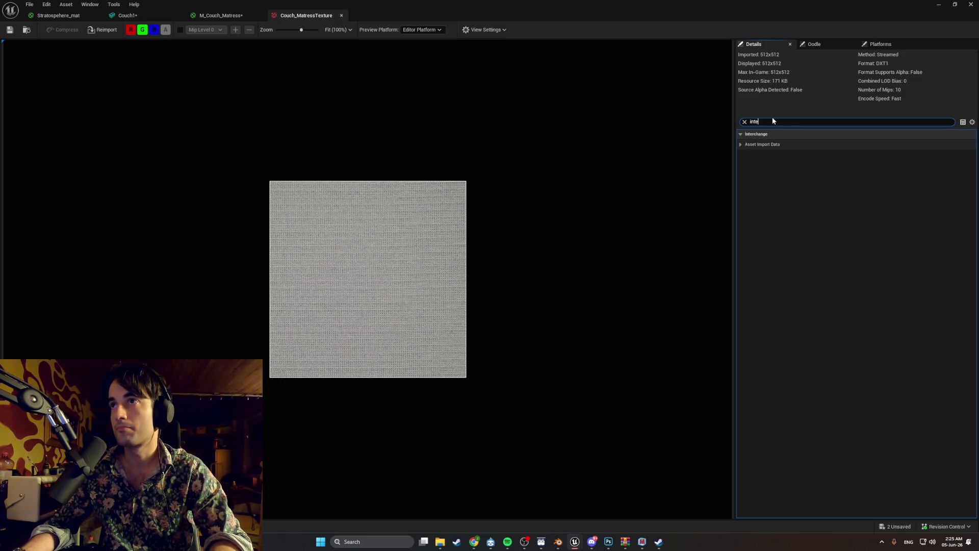
key("BackSpace")
key("BackSpace")
key("BackSpace")
type("ilter")
left_click(865, 164)
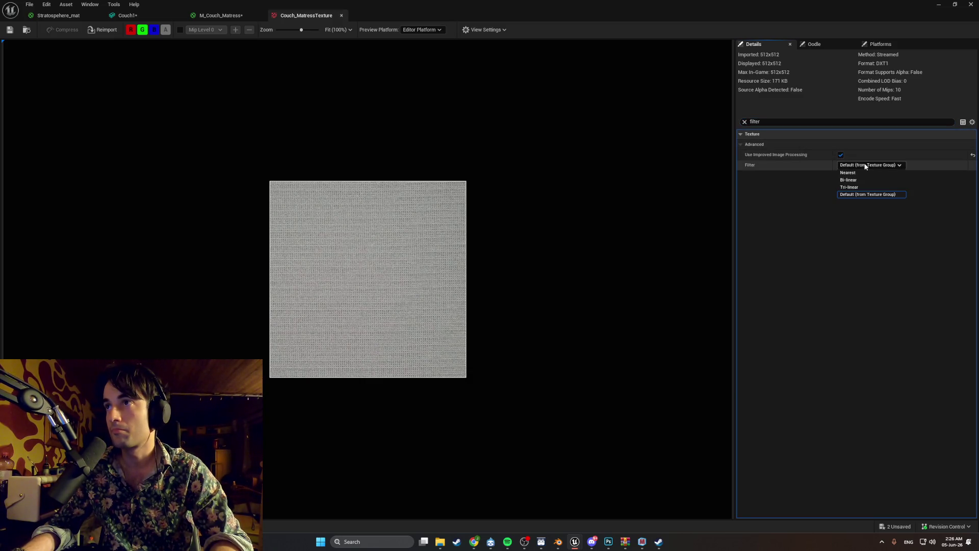
left_click(864, 173)
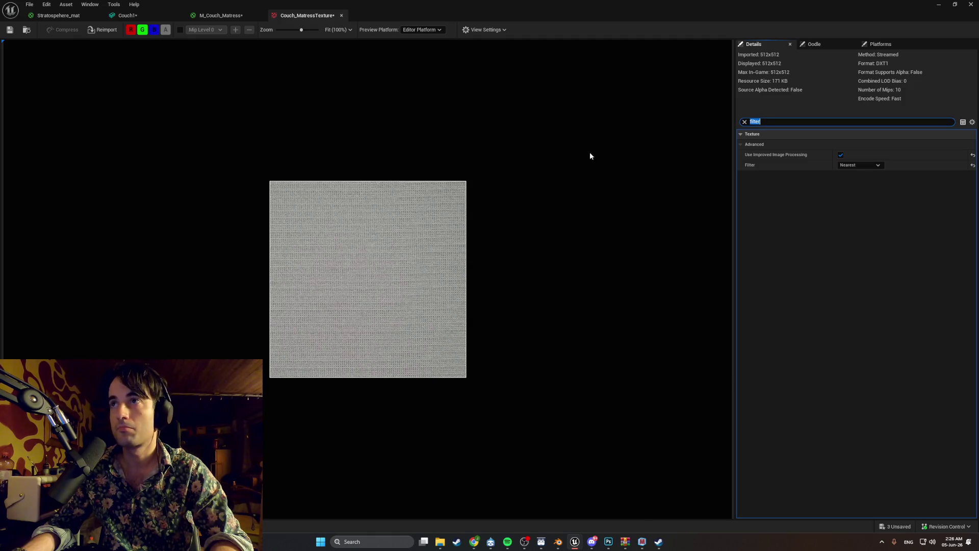
left_click(10, 30)
Step: Set the couch texture's and DarkMetal's Filter to Nearest
key("ctrl+space")
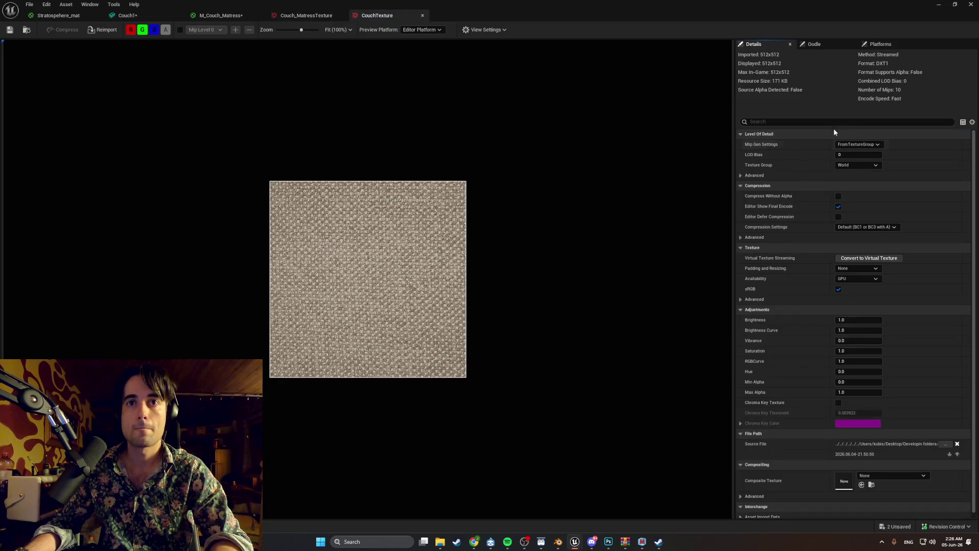
left_click(793, 127)
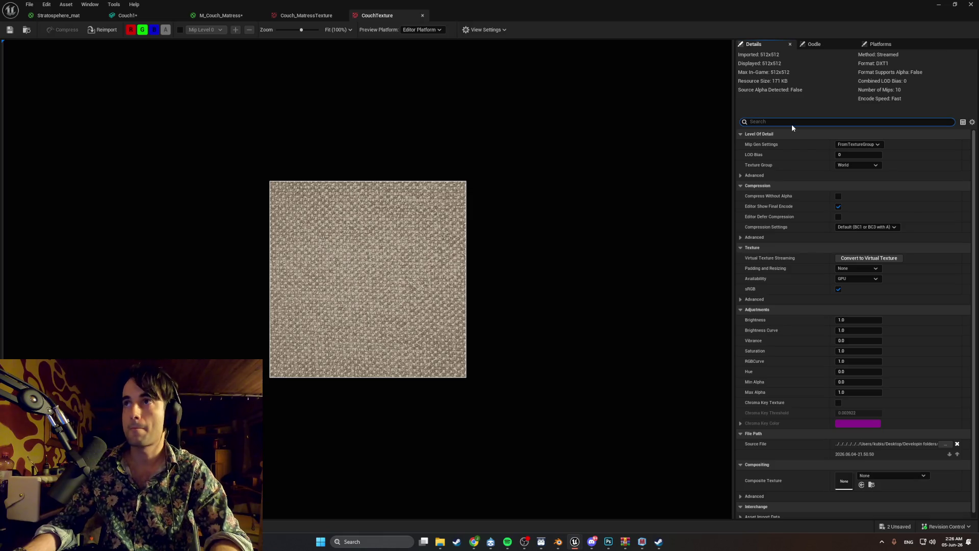
type("filter")
left_click(861, 165)
left_click(861, 176)
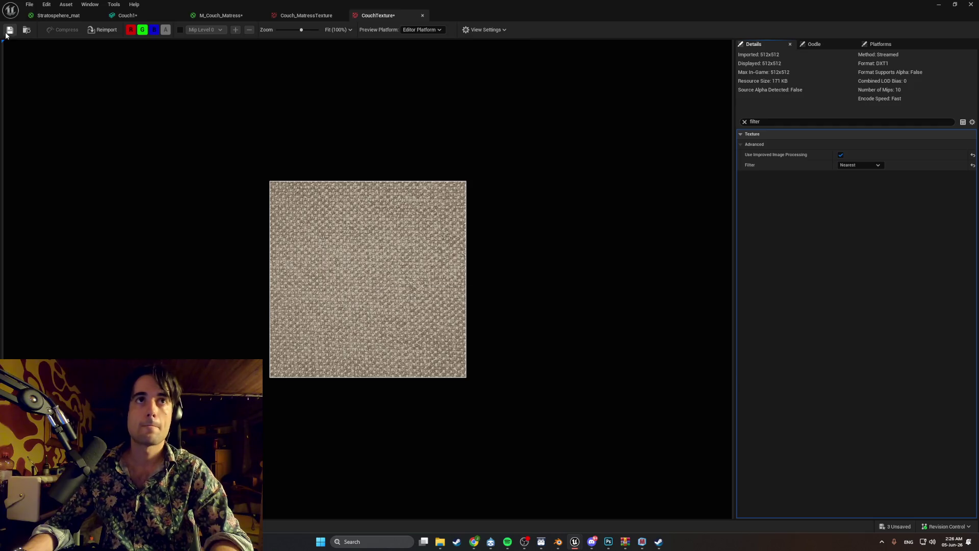
key("ctrl+space")
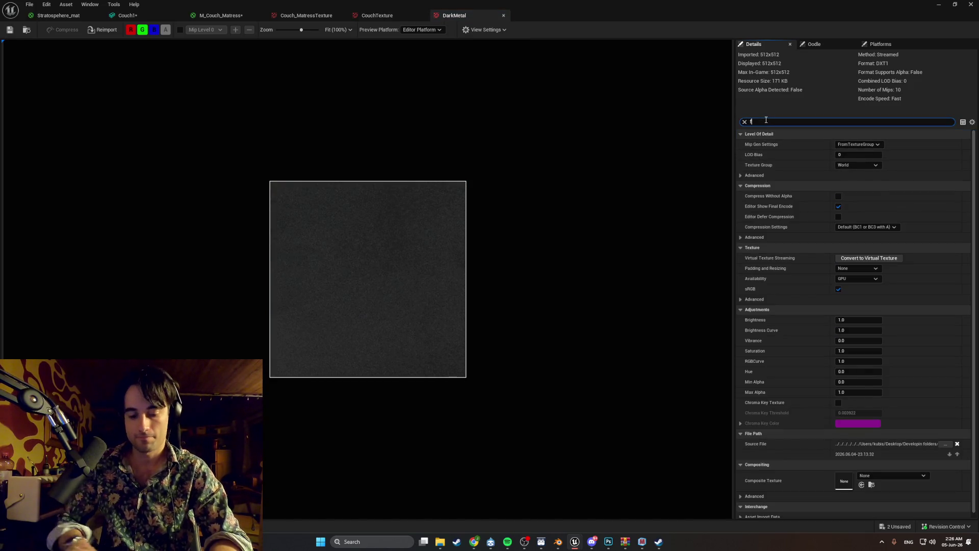
type("filter")
left_click(857, 165)
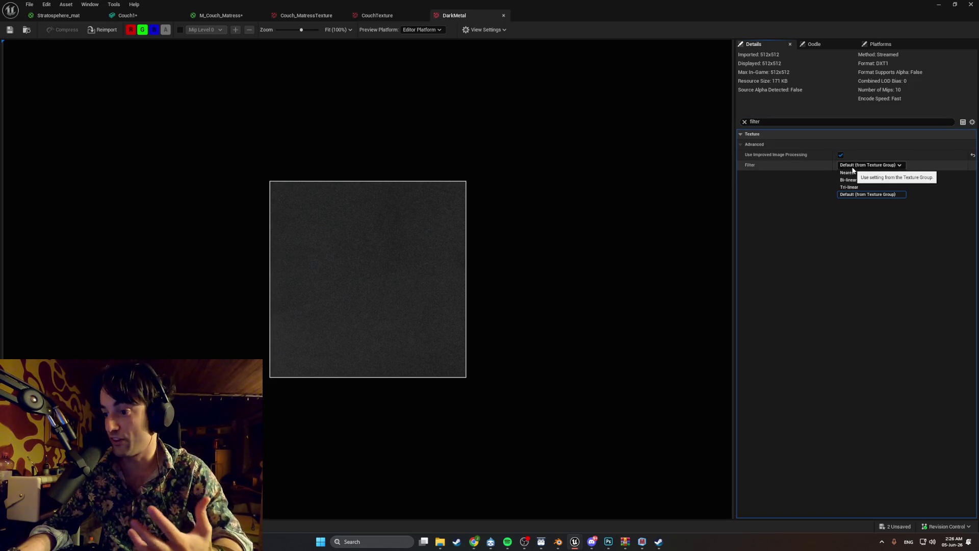
left_click(850, 173)
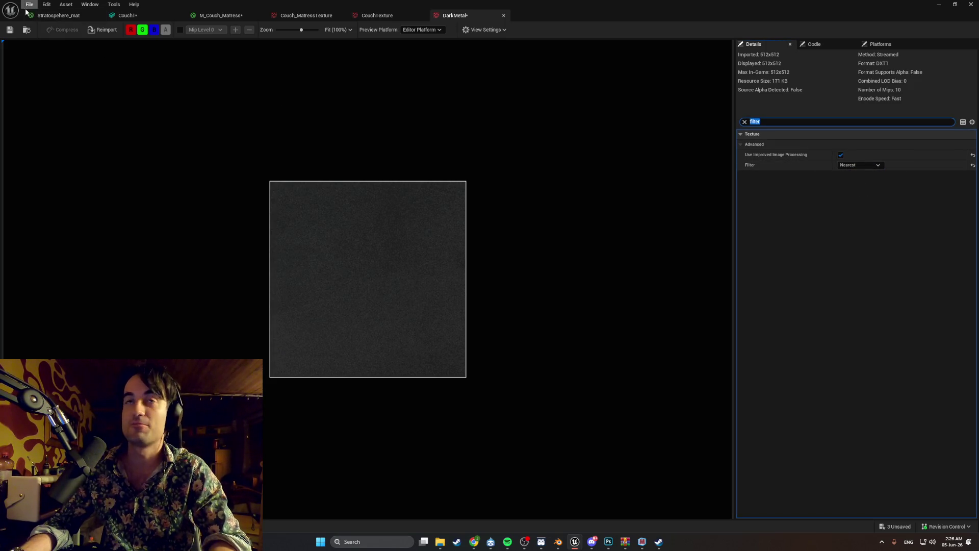
Step: Set GenericWoodTexture's Filter to Nearest
key("ctrl+space")
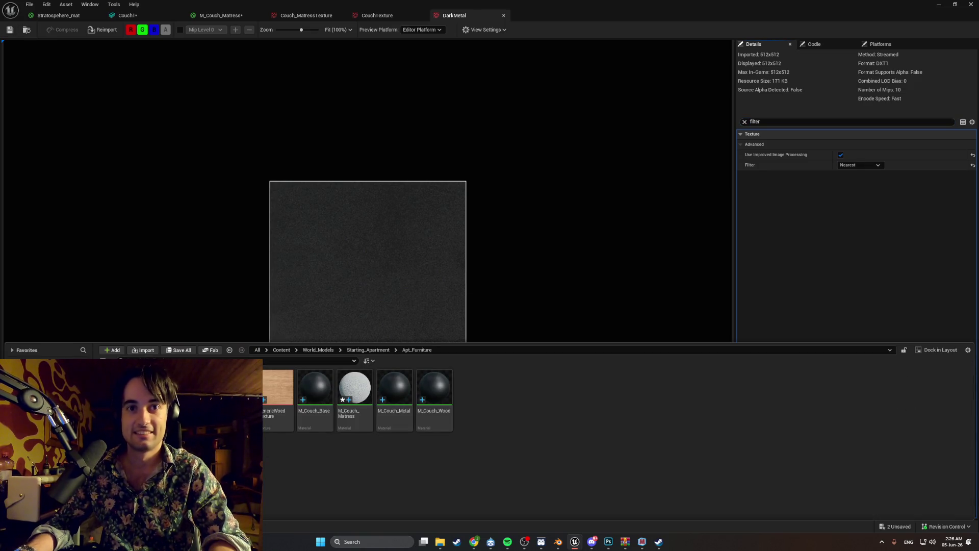
key("Return")
left_click(766, 122)
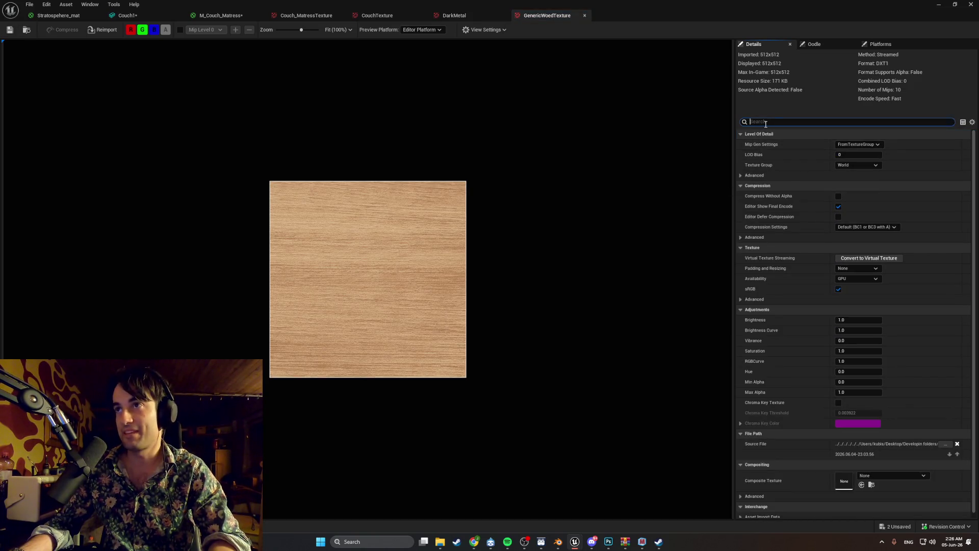
type("filter")
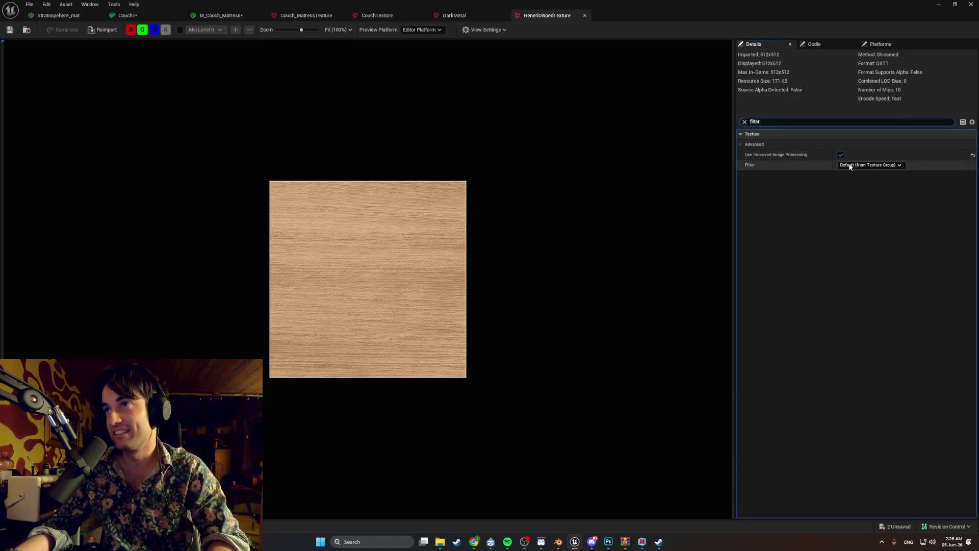
left_click(850, 165)
left_click(850, 175)
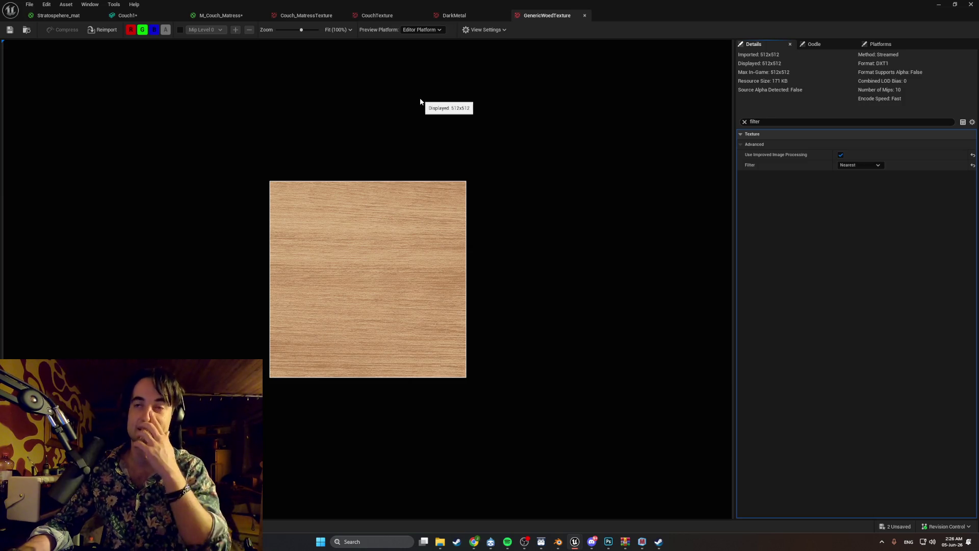
Step: Open the M_Couch_Base material for editing
key("ctrl+space")
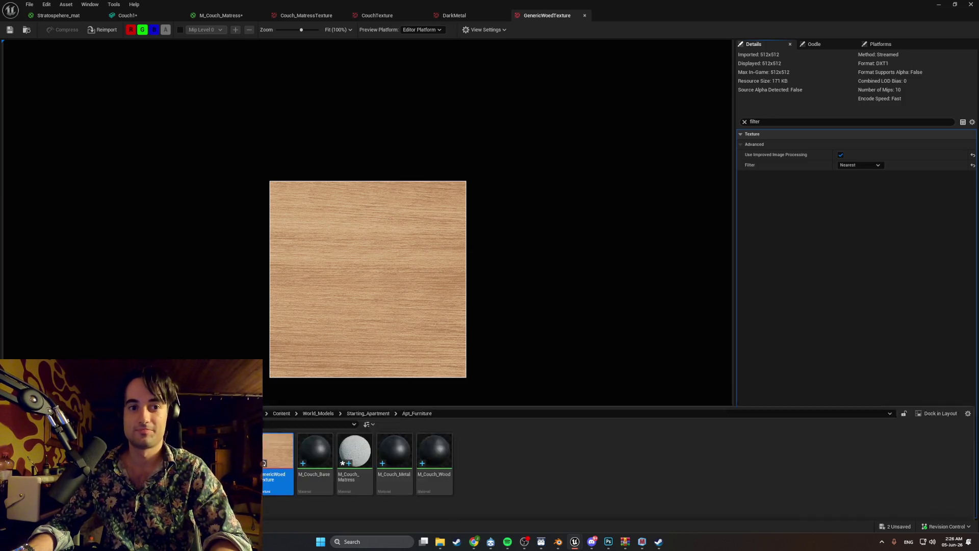
left_click(319, 394)
double_click(319, 393)
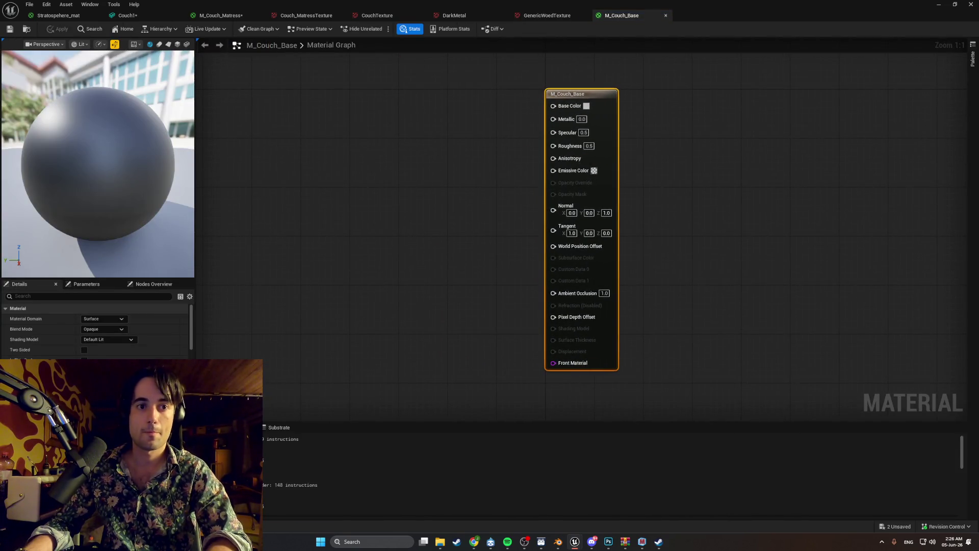
Step: Give M_Couch_Base the couch fabric texture in Base Color with a TexCoord node and roughness 1.0, then save
key("ctrl+space")
left_click_drag(278, 393, 339, 146)
left_click_drag(409, 160, 554, 105)
mouse_move(380, 152)
left_mouse_down()
mouse_move(449, 103)
mouse_move(414, 112)
left_mouse_up()
left_click(310, 125)
left_click(314, 106)
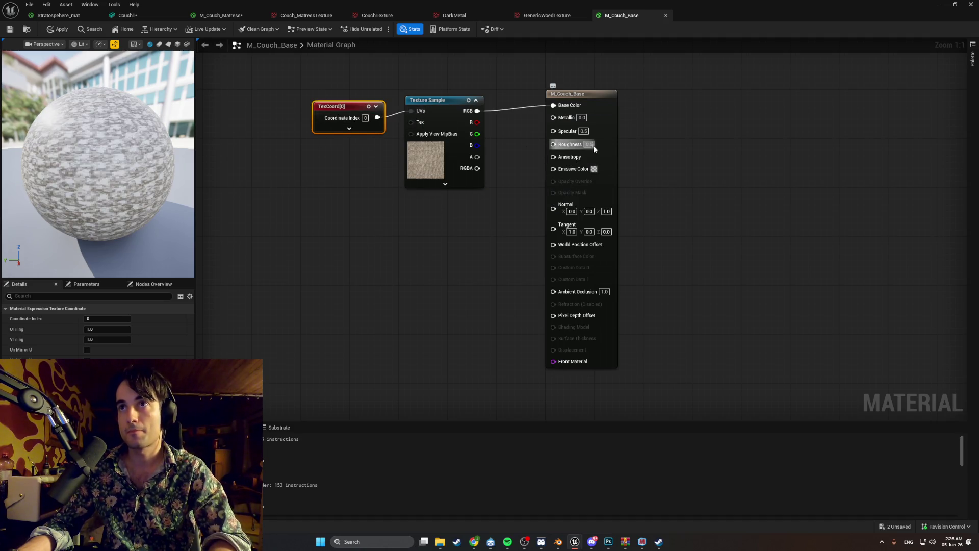
left_click(667, 162)
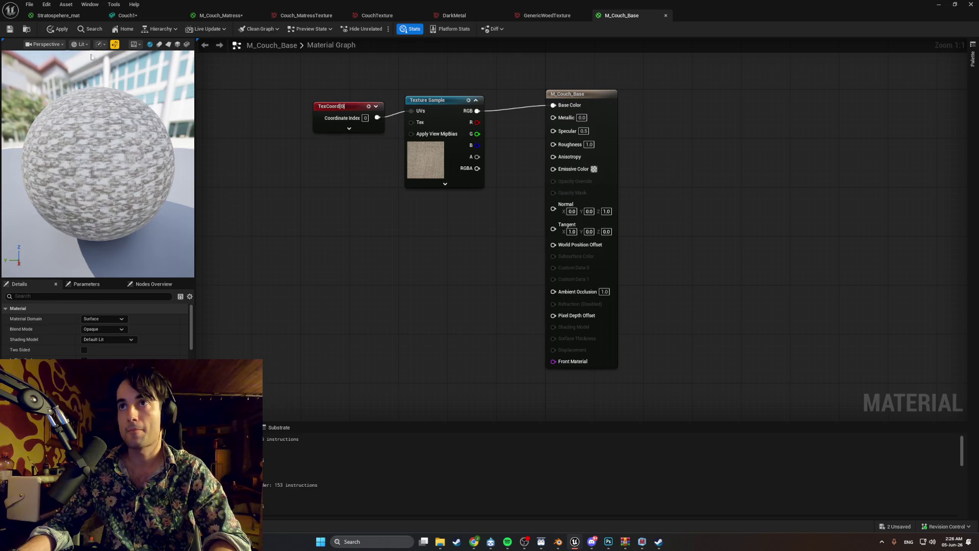
left_click(11, 29)
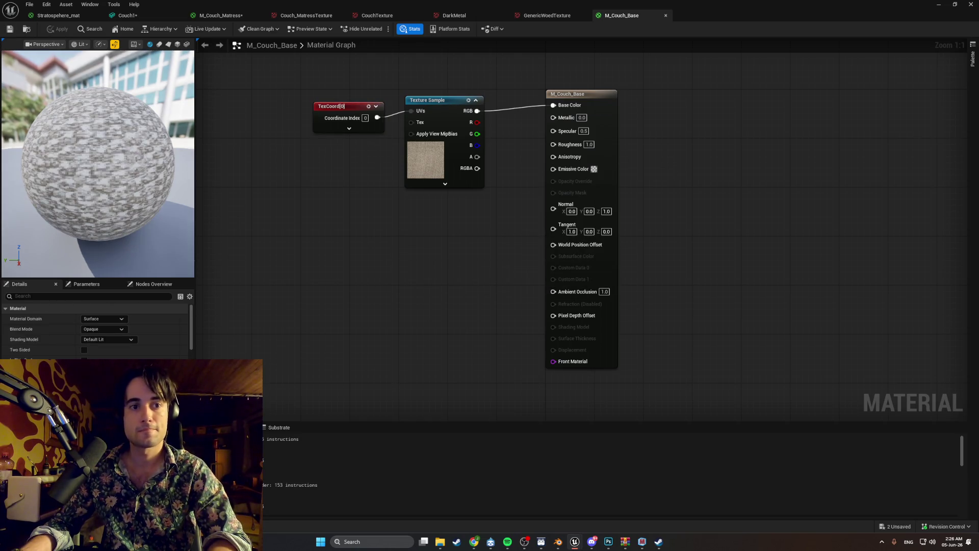
Step: Give M_Couch_Metal the dark metal texture in Base Color with a TexCoord node, then save
key("ctrl+space")
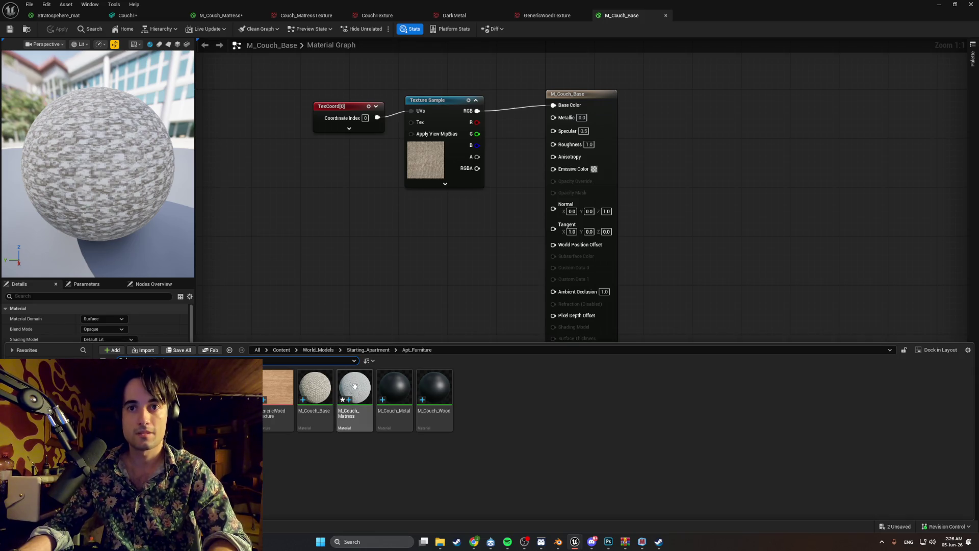
double_click(394, 388)
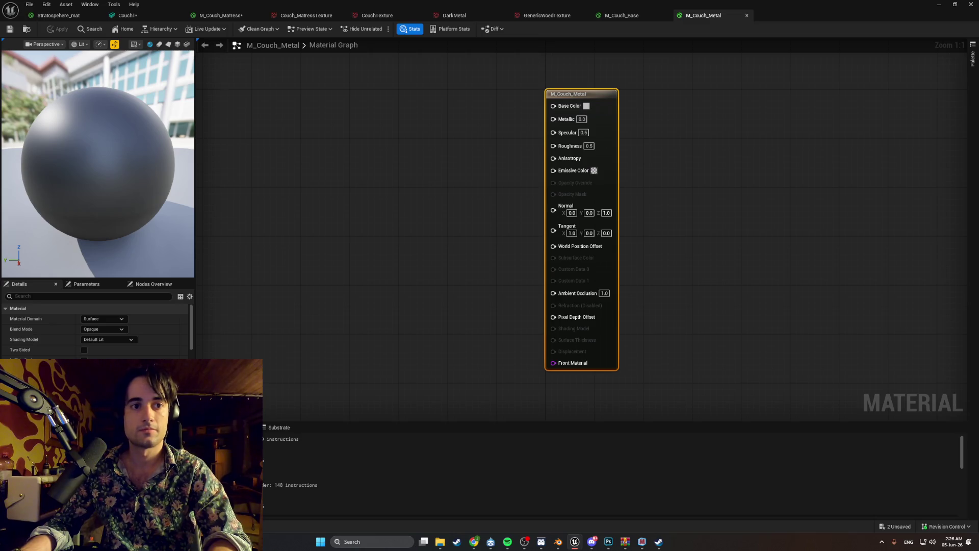
key("ctrl+space")
left_click_drag(396, 393, 394, 153)
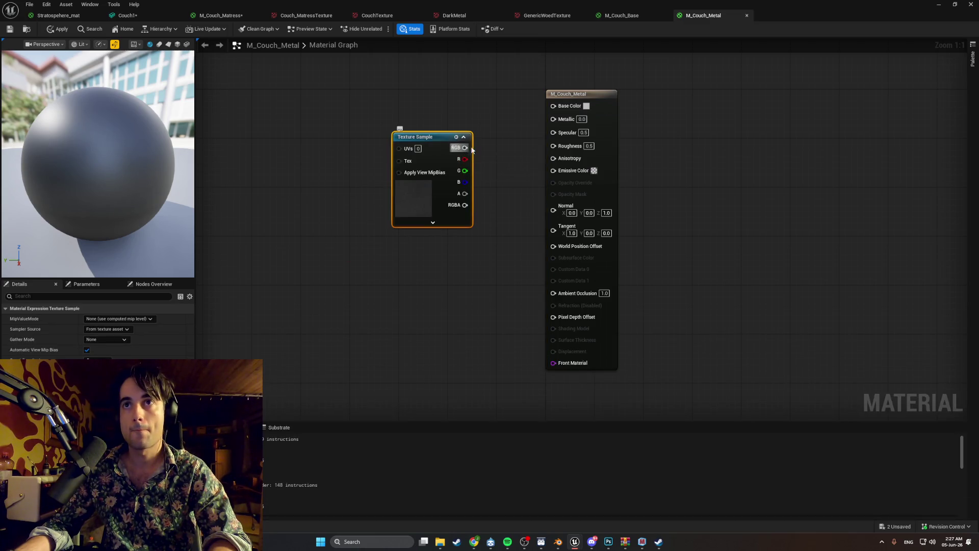
left_click_drag(555, 110, 553, 106)
mouse_move(414, 137)
left_mouse_down()
mouse_move(420, 119)
mouse_move(387, 131)
left_mouse_up()
left_click(321, 113)
left_click(9, 29)
Step: Wire the generic wood texture into M_Couch_Wood's Base Color and save, removing stray duplicate nodes
key("ctrl+space")
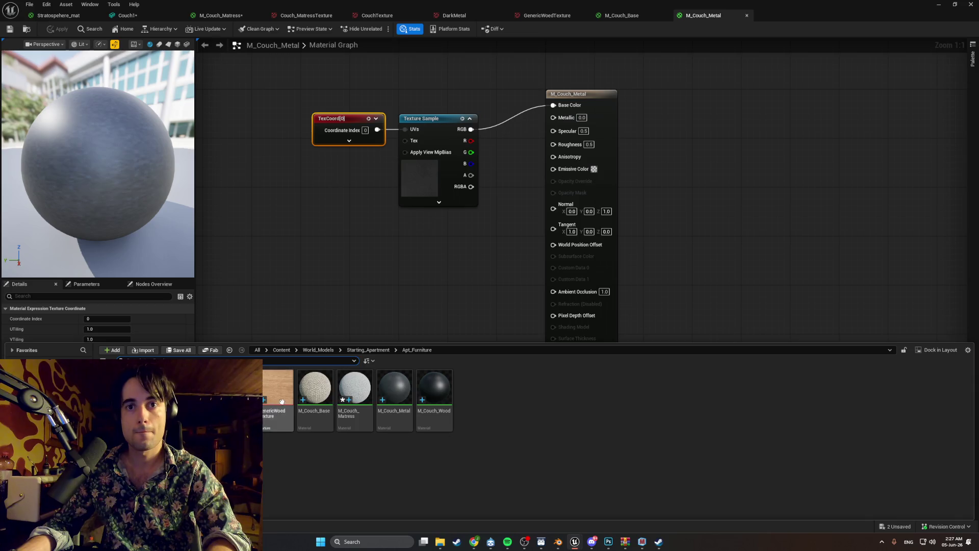
double_click(434, 393)
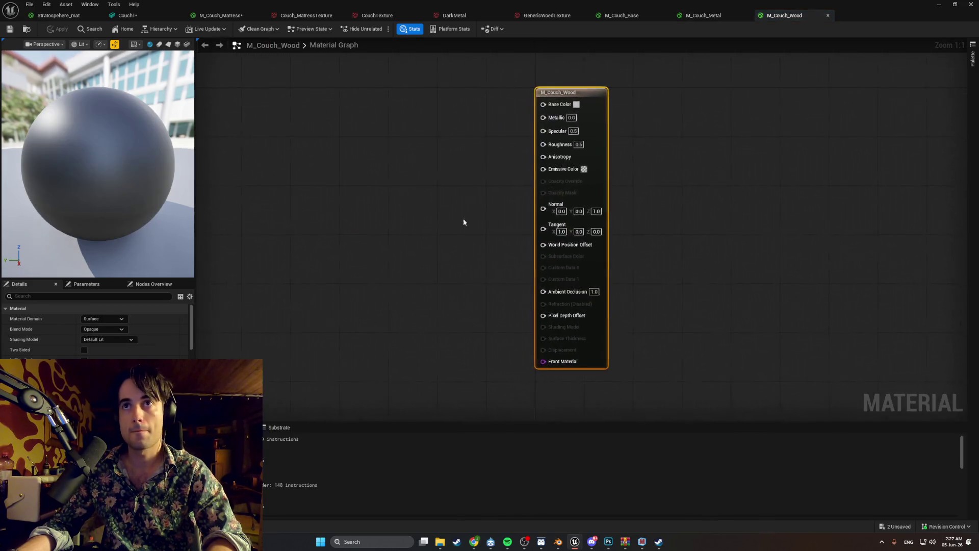
key("ctrl+space")
mouse_move(451, 403)
left_mouse_down()
mouse_move(412, 166)
mouse_move(461, 141)
left_mouse_up()
left_click_drag(549, 110, 552, 106)
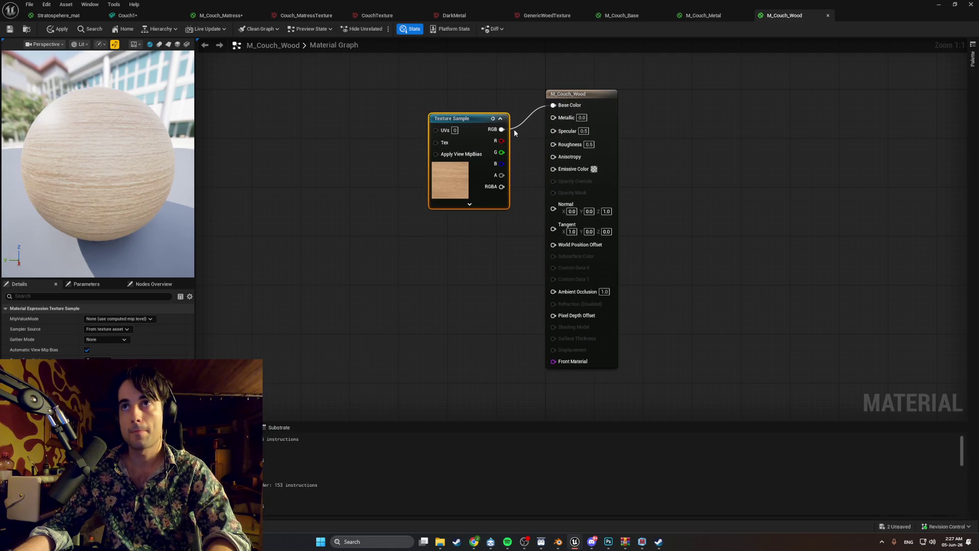
key("ctrl+w")
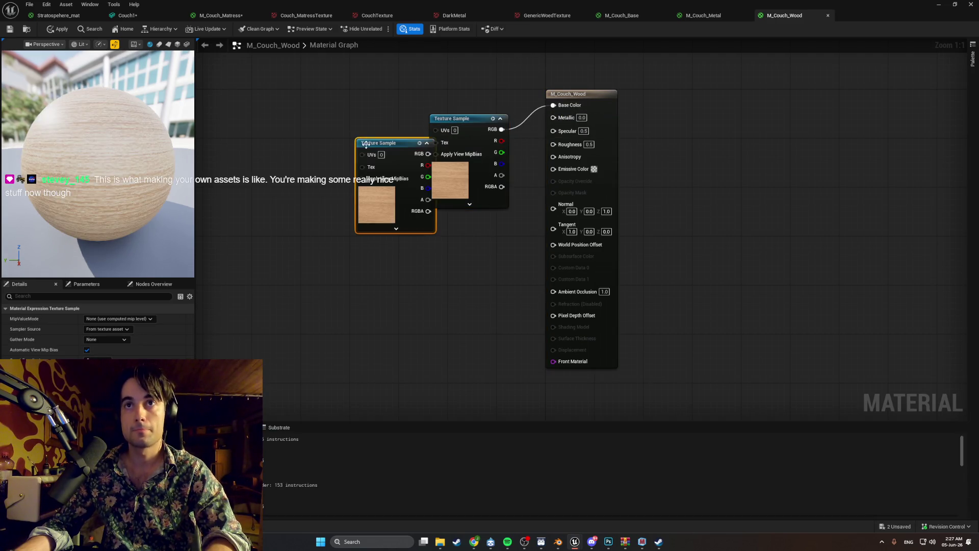
key("ctrl+s")
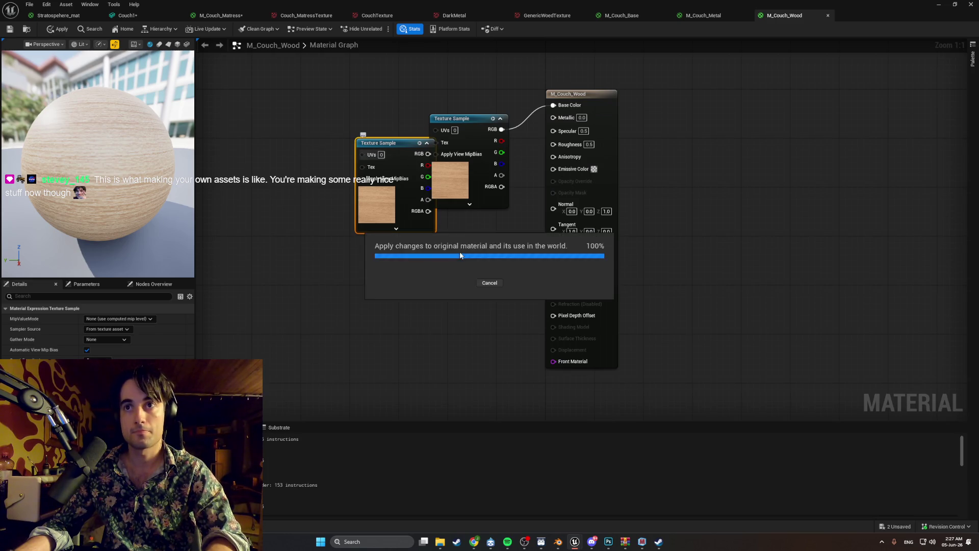
key("ctrl+z")
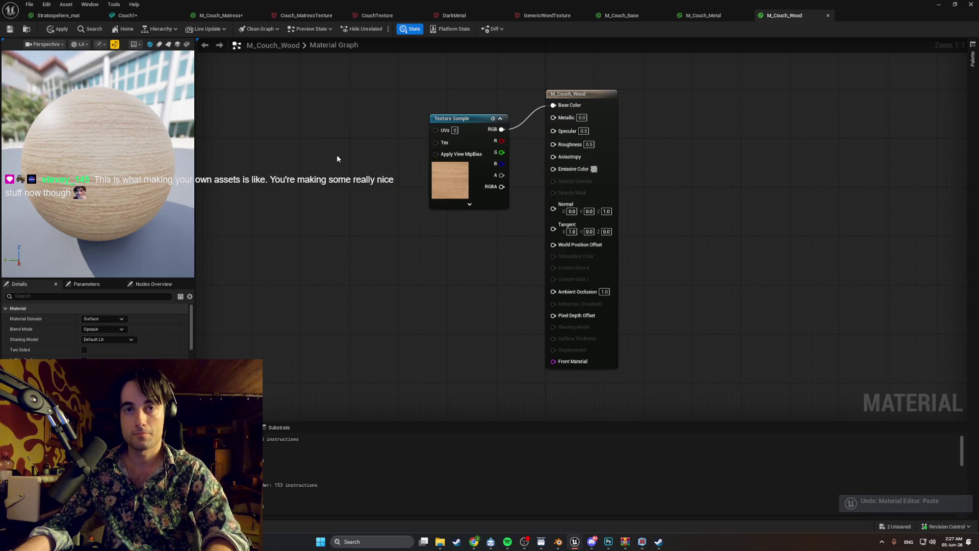
key("ctrl+y")
key("ctrl+z")
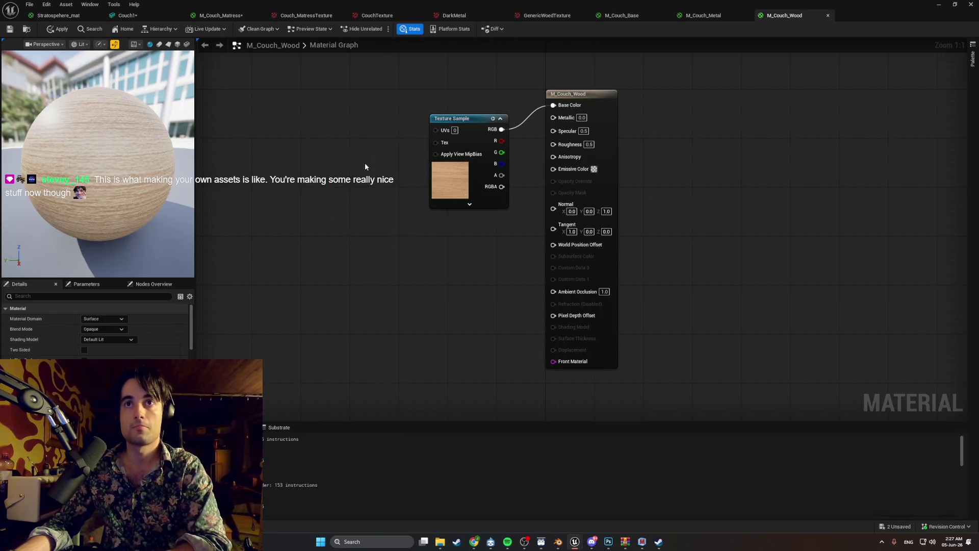
Step: Copy Stratosphere_mat's TexCoord node into M_Couch_Wood and connect it to the texture's UVs
left_click(57, 15)
left_click(267, 109)
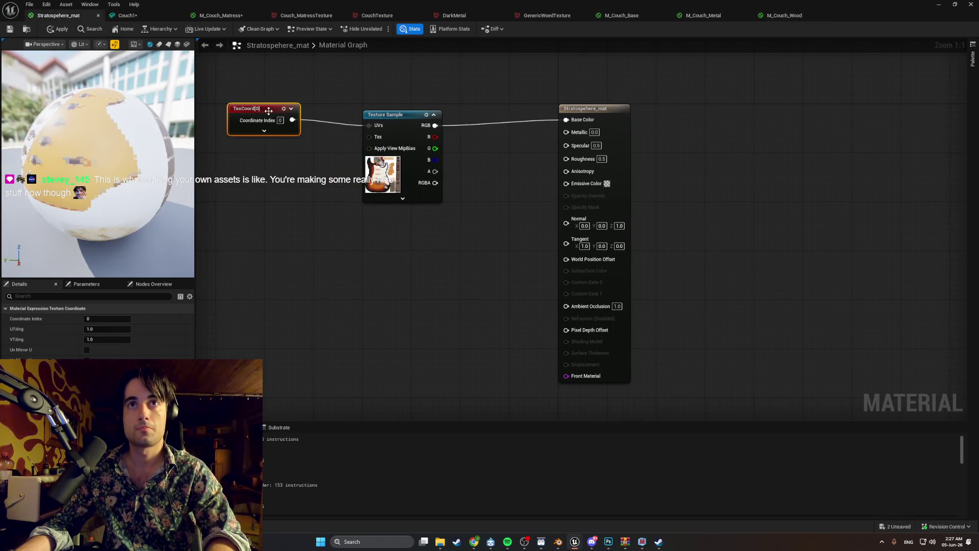
left_click(295, 16)
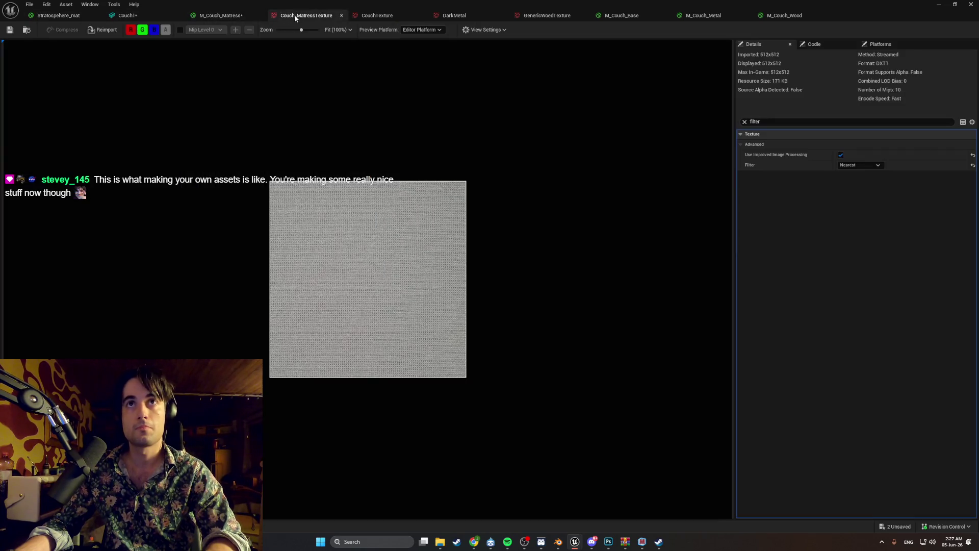
left_click(395, 16)
left_click(453, 16)
left_click(546, 15)
left_click(621, 15)
left_click(700, 16)
left_click(764, 16)
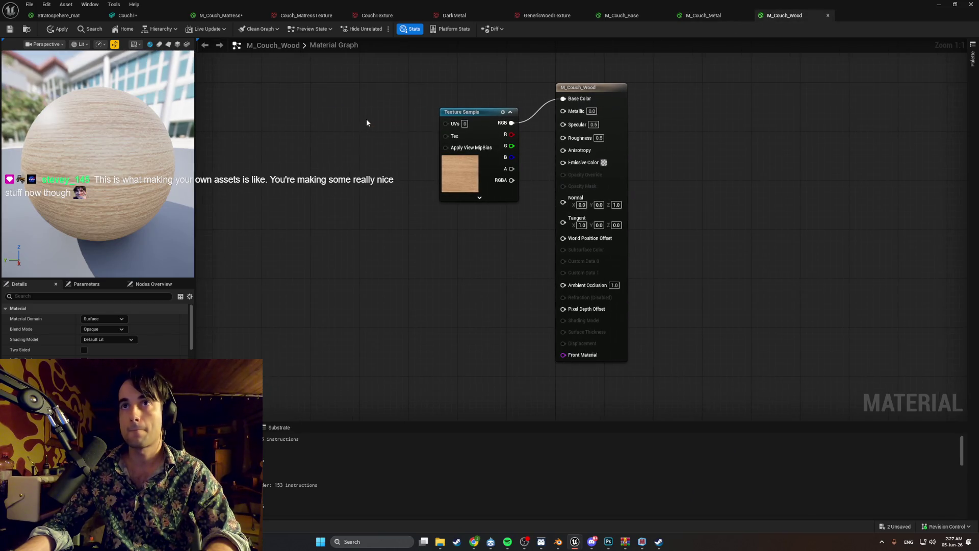
key("ctrl+v")
left_click_drag(424, 142, 446, 125)
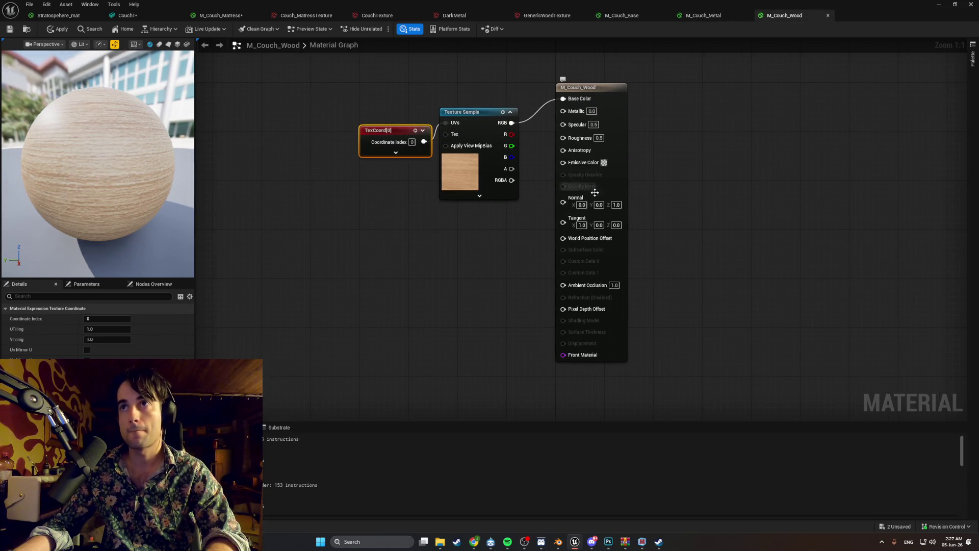
left_click(681, 153)
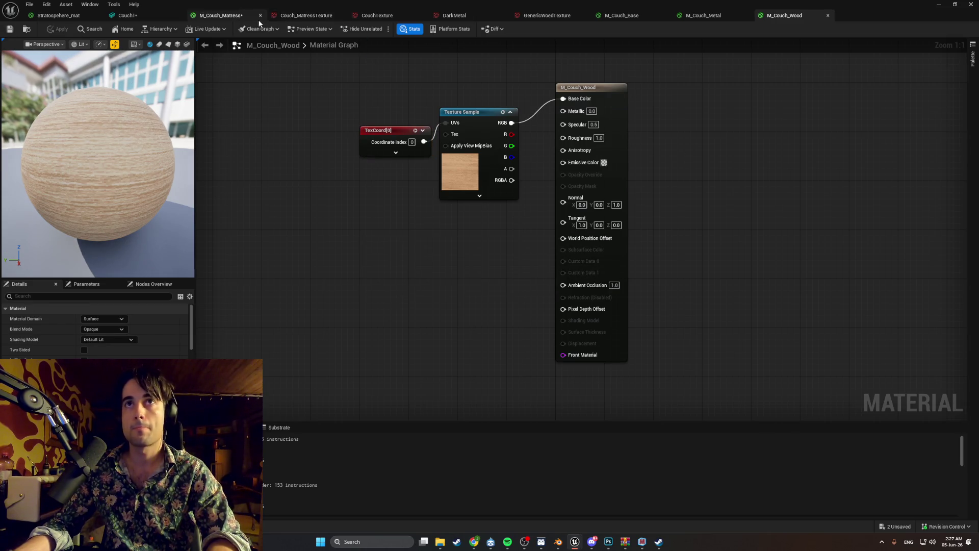
left_click(219, 20)
left_click(151, 16)
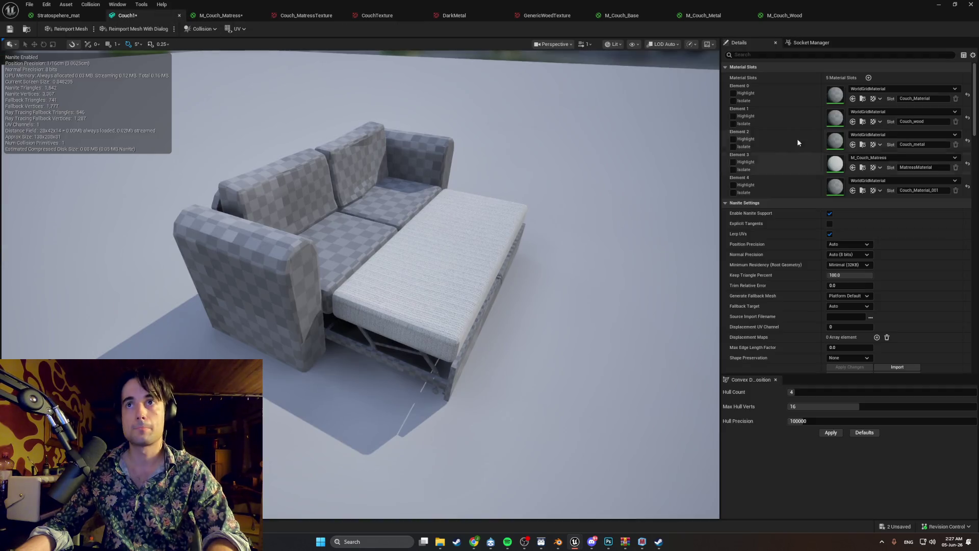
Step: Assign M_Couch_Base to Couch1's Element 0 and inspect the textured cushions up close
left_click(915, 89)
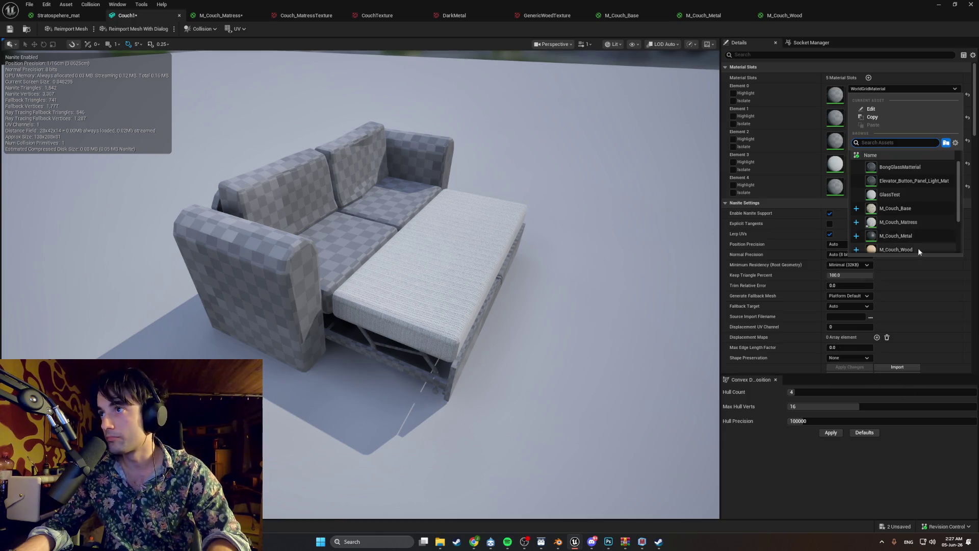
key("Escape")
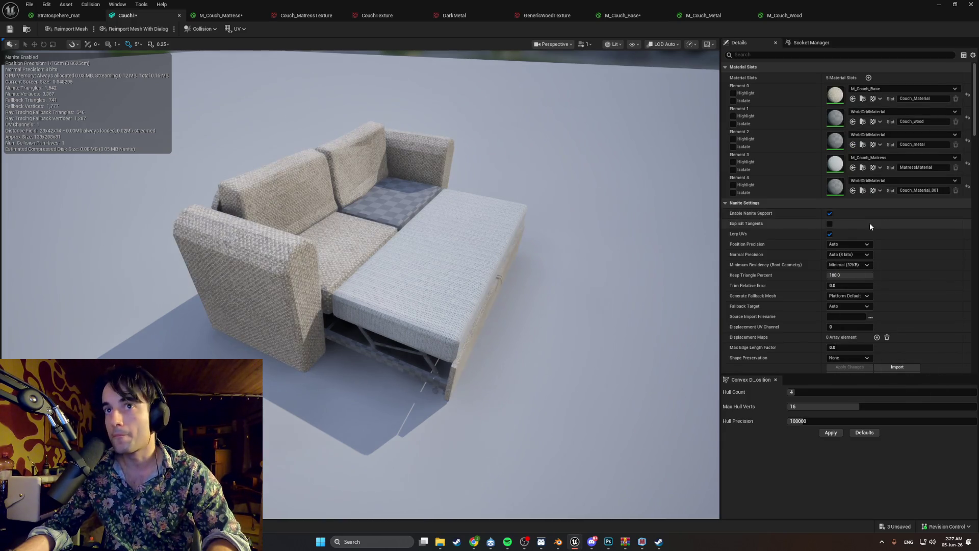
scroll(515, 180, "up", 10)
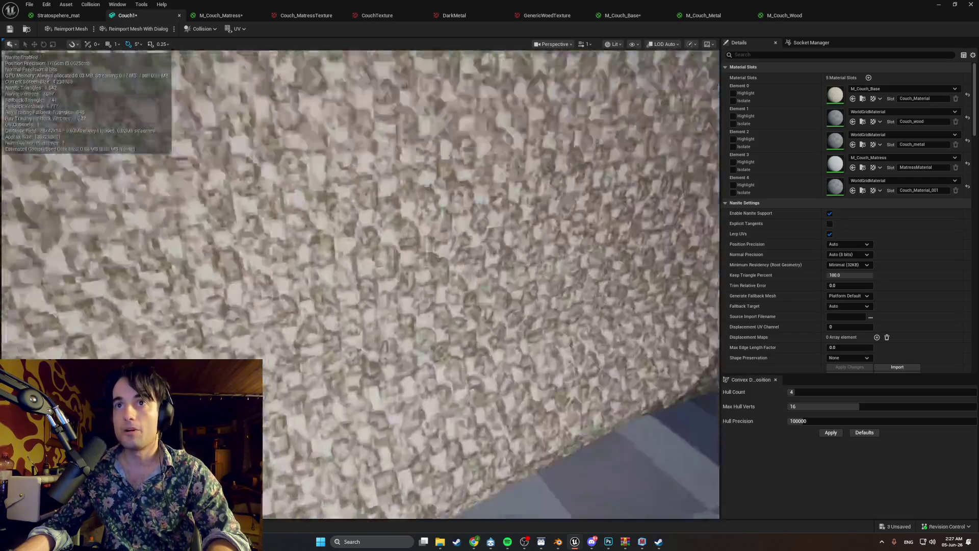
scroll(447, 264, "down", 10)
left_click_drag(447, 264, 383, 291)
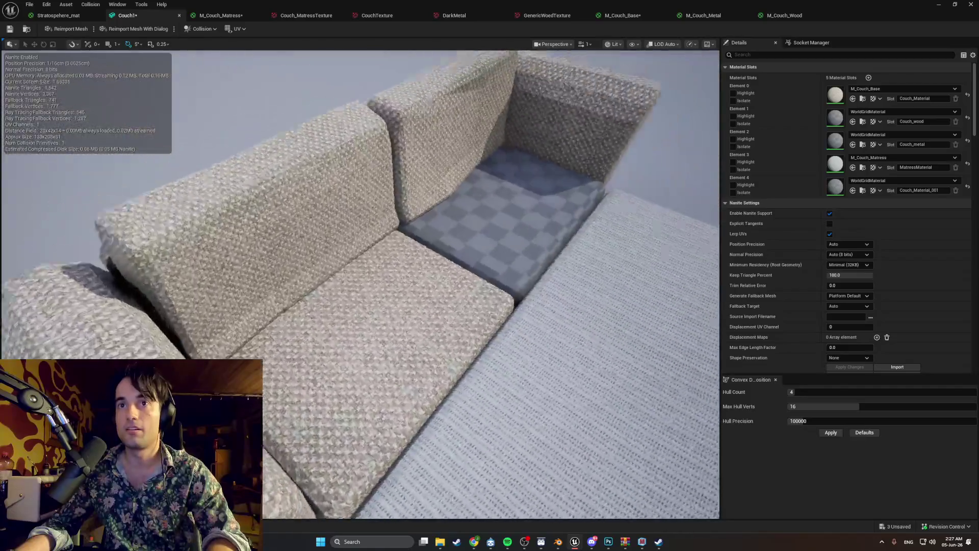
scroll(360, 285, "up", 8)
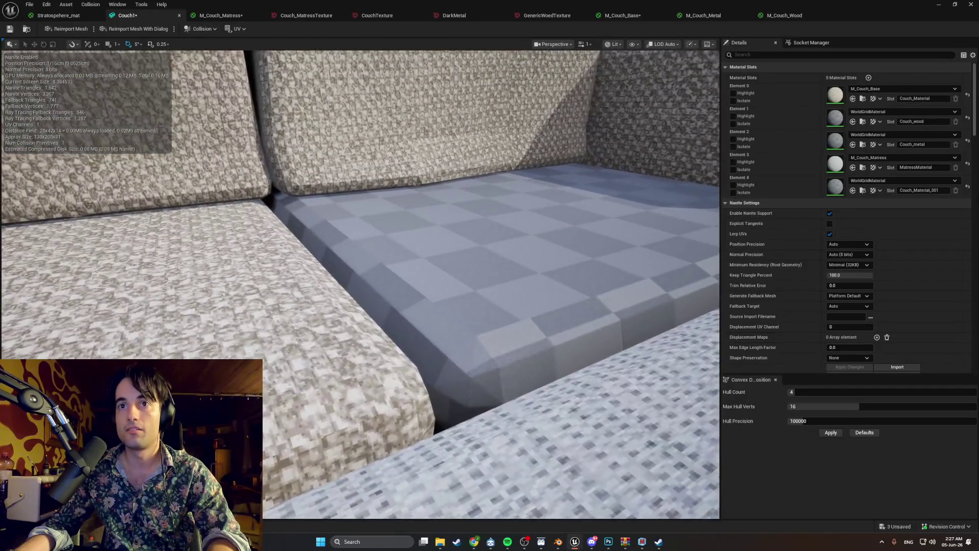
key("f")
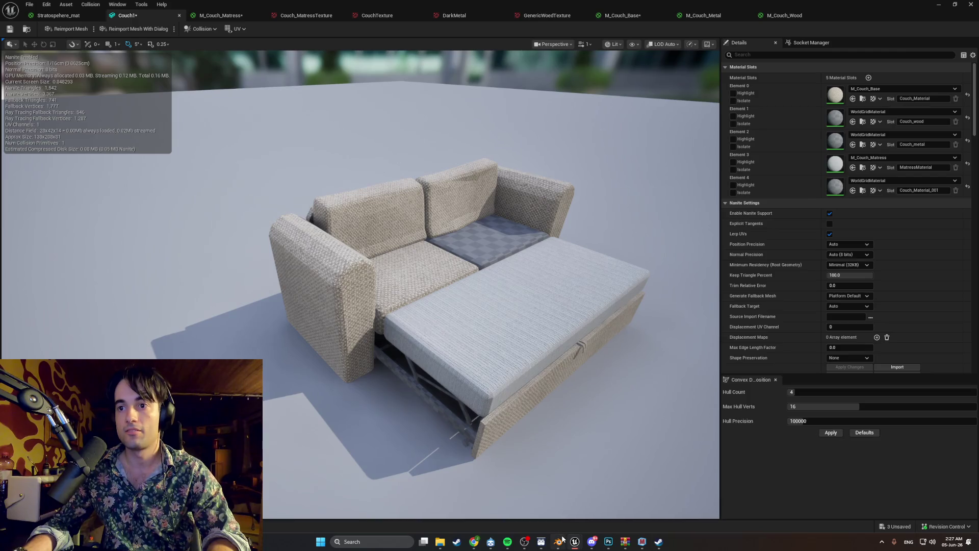
left_click(559, 542)
right_click(464, 321)
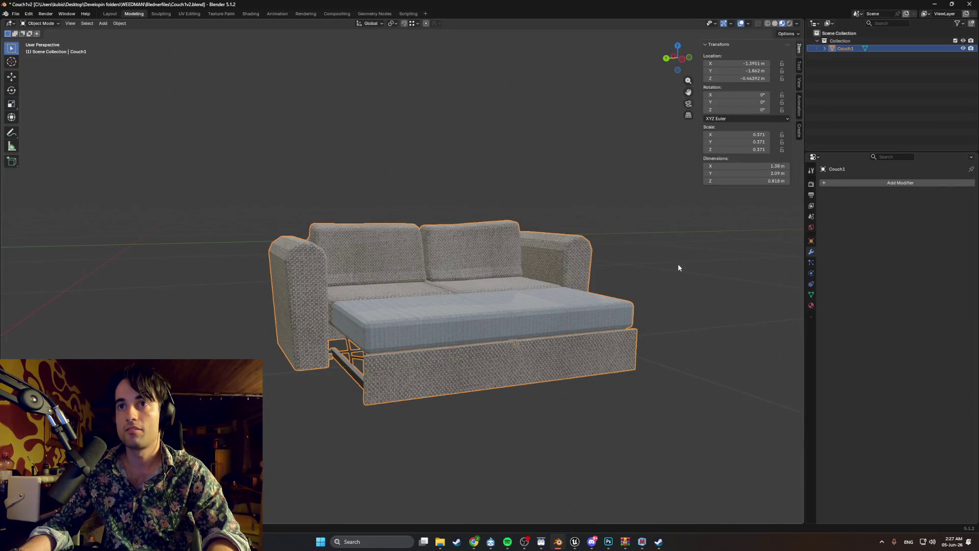
Step: Select and inspect a seat cushion face in Blender's Edit Mode, then go back to Unreal's Couch1 editor
left_click_drag(679, 265, 627, 292)
key("Tab")
left_click(478, 364)
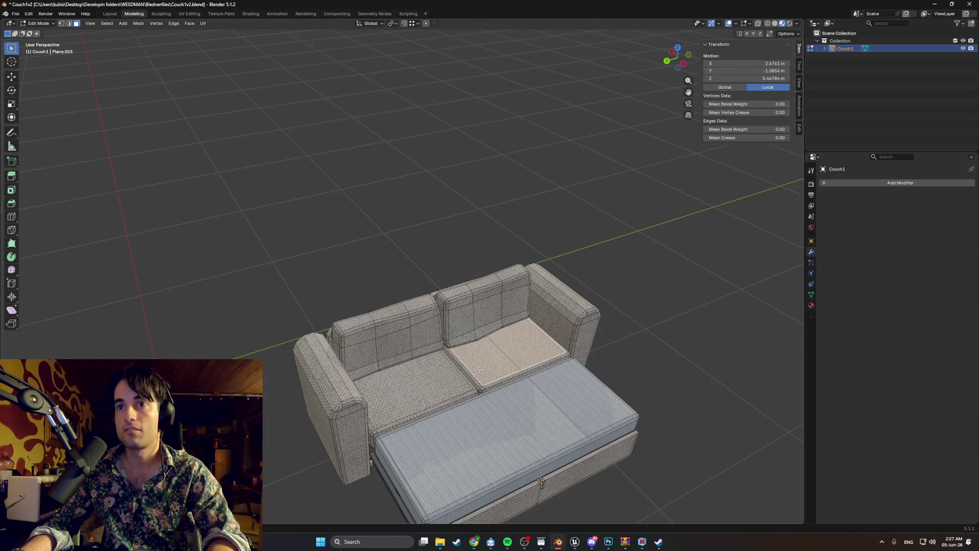
key("Tab")
key("Tab")
key("Tab")
key("Tab")
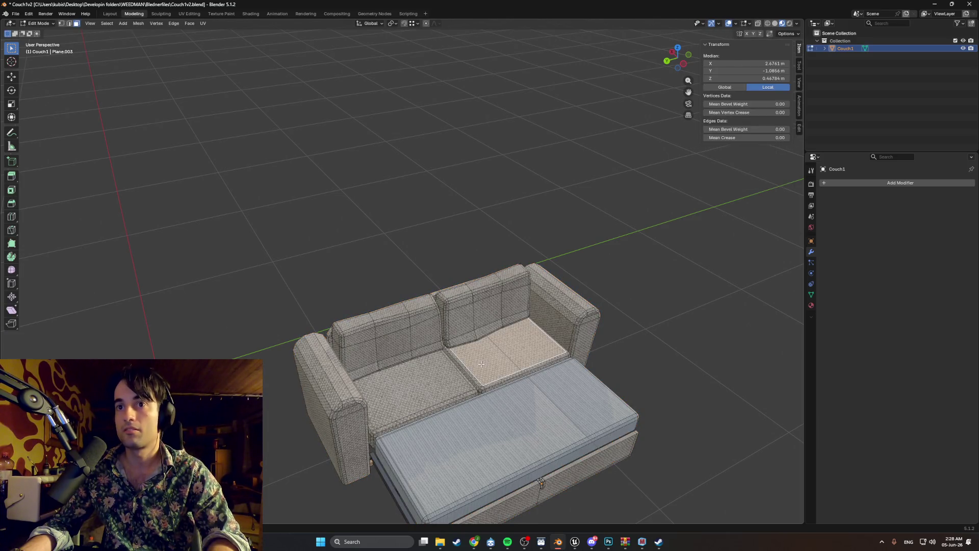
left_click_drag(503, 409, 496, 335)
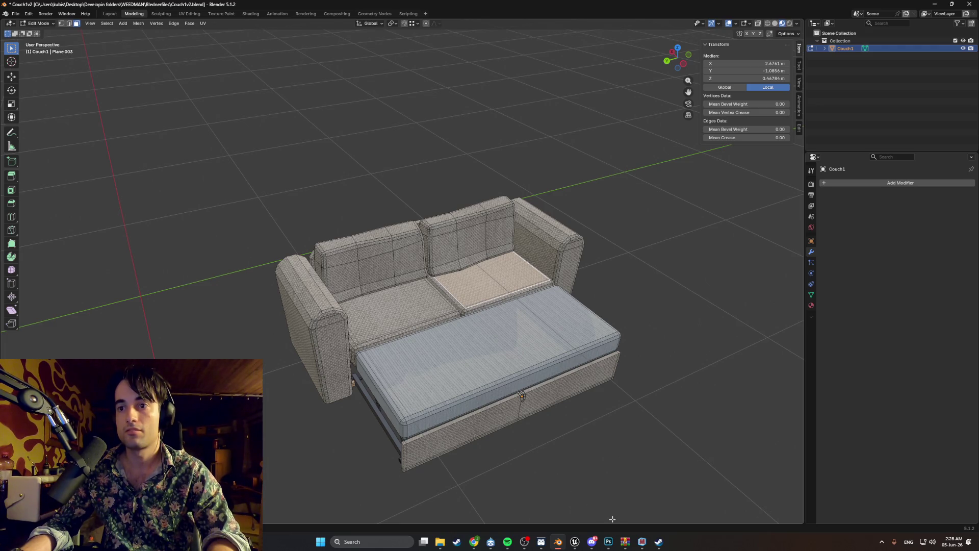
left_click(645, 543)
left_click(642, 542)
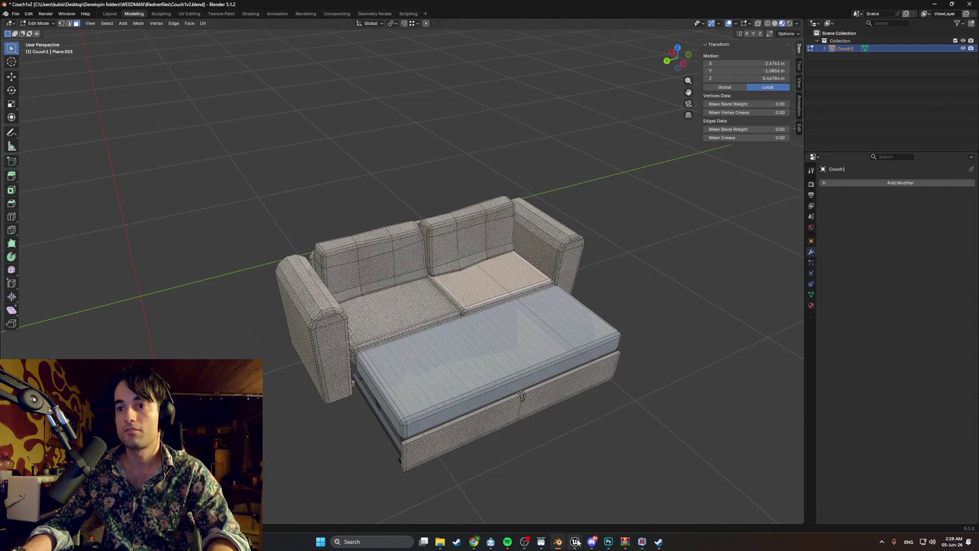
mouse_move(577, 542)
left_click(618, 503)
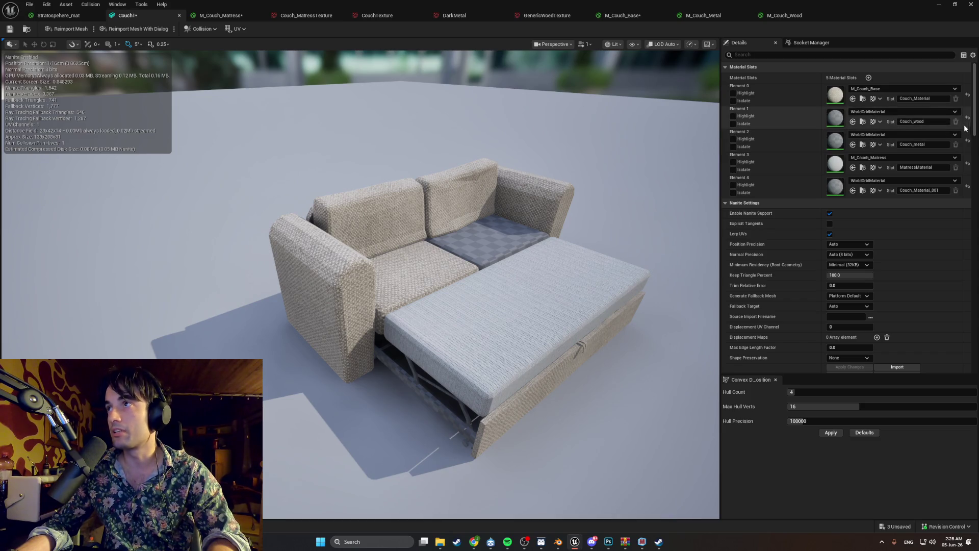
Step: Assign M_Couch_Base to Element 4, M_Couch_Metal to Element 2 and M_Couch_Wood to Element 1
left_click(936, 180)
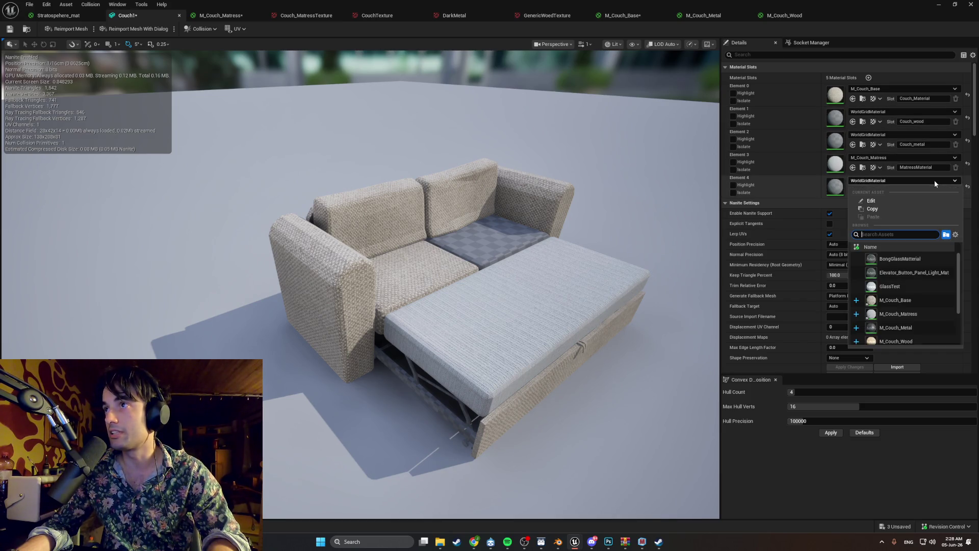
left_click(914, 304)
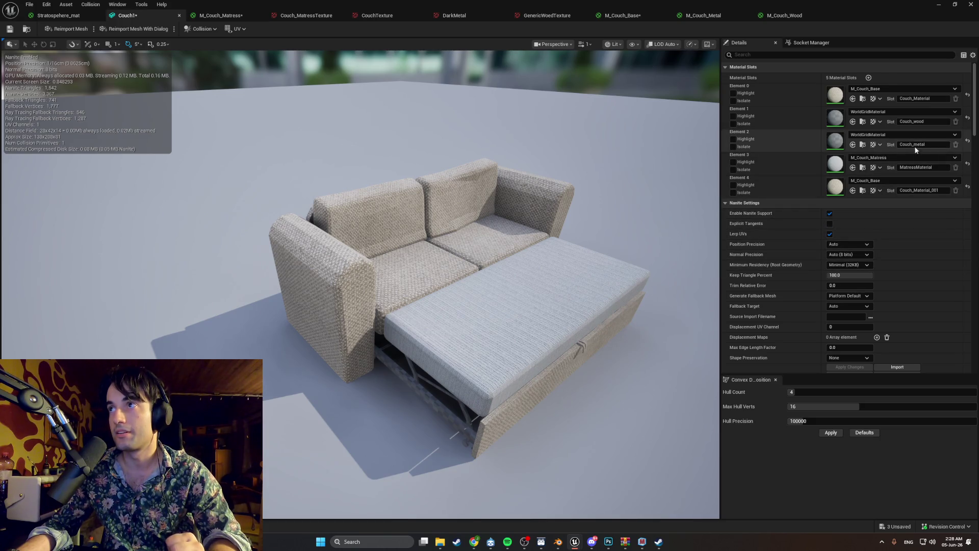
left_click(930, 136)
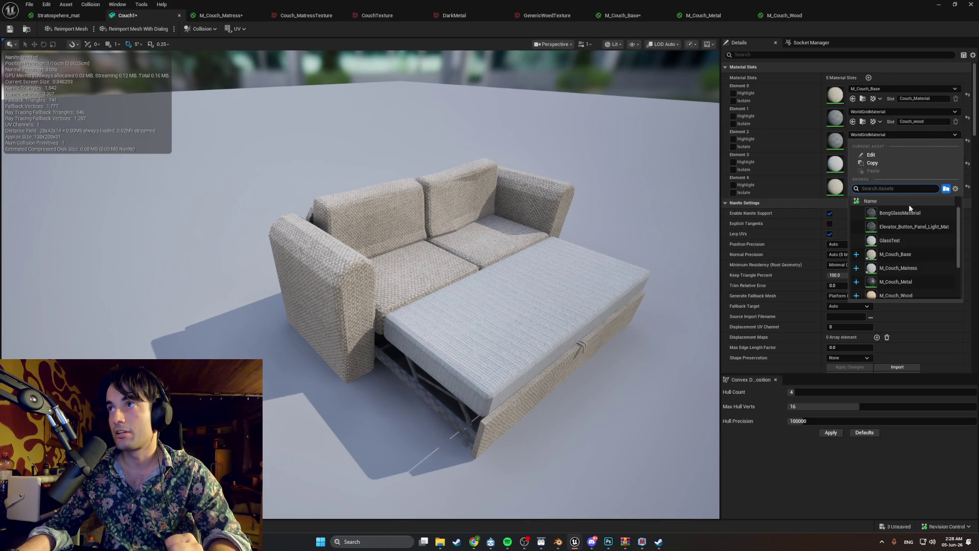
left_click(916, 281)
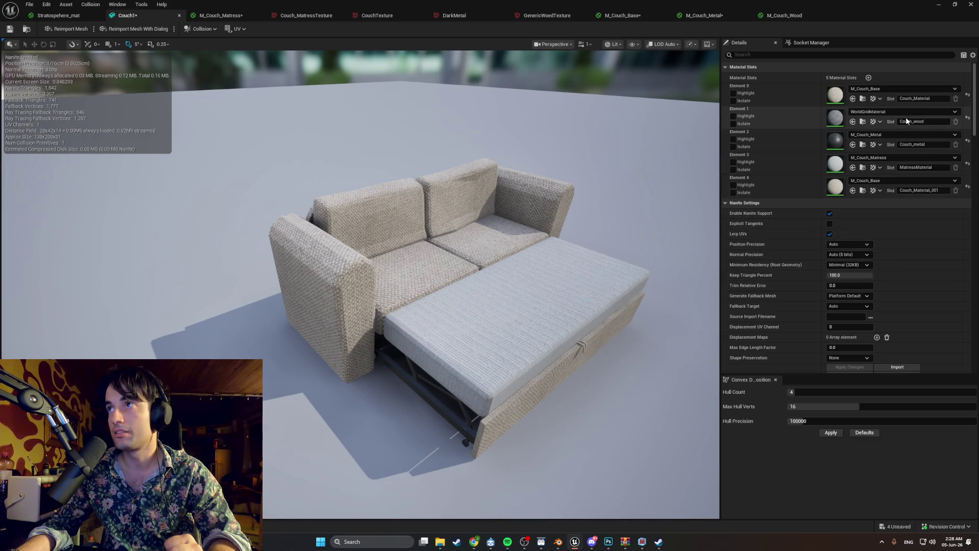
left_click(939, 111)
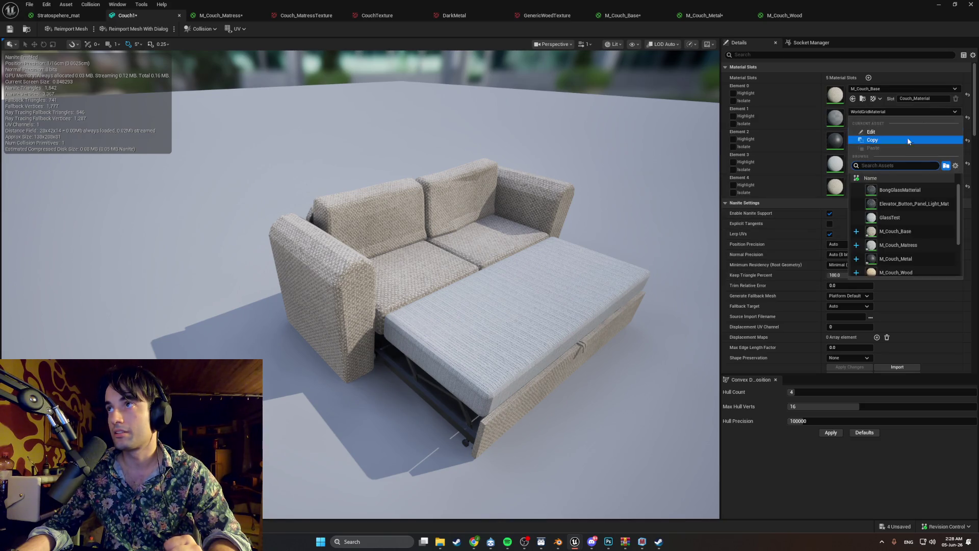
left_click(913, 273)
left_click_drag(664, 317, 633, 306)
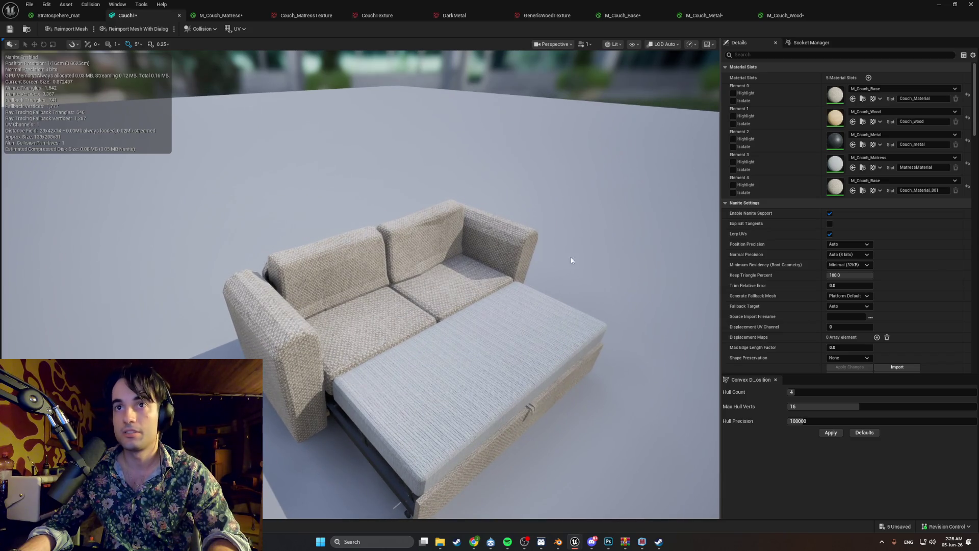
left_click(939, 5)
key("ctrl+space")
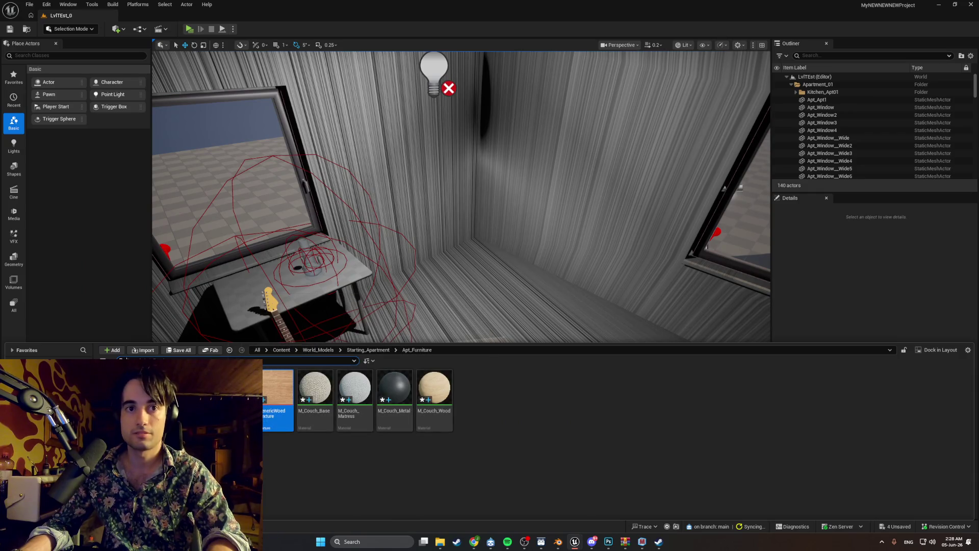
Step: Place Couch1 on the apartment floor beside the table, sliding and turning it into position
mouse_move(235, 392)
left_mouse_down()
mouse_move(468, 262)
mouse_move(470, 198)
mouse_move(474, 224)
mouse_move(434, 224)
left_mouse_up()
key("e")
key("w")
left_click_drag(488, 202, 352, 255)
key("e")
mouse_move(310, 281)
left_mouse_down()
mouse_move(332, 257)
mouse_move(265, 260)
mouse_move(357, 272)
left_mouse_up()
key("w")
scroll(313, 263, "up", 2)
mouse_move(288, 276)
left_mouse_down()
mouse_move(267, 270)
mouse_move(335, 243)
mouse_move(321, 189)
left_mouse_up()
Step: Fine-tune the couch's rotation to about -88°, inspect it from several angles, and start Play
key("f")
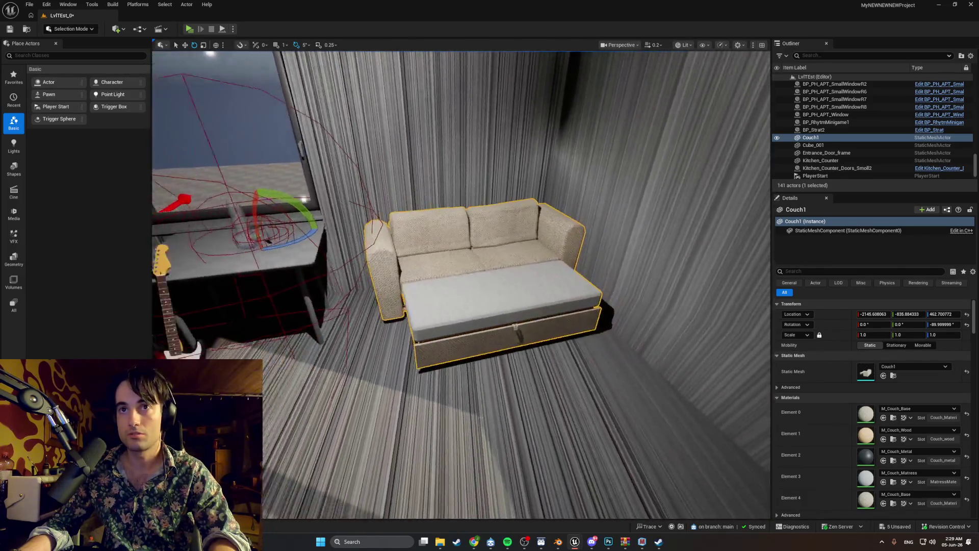
left_click_drag(287, 55, 275, 62)
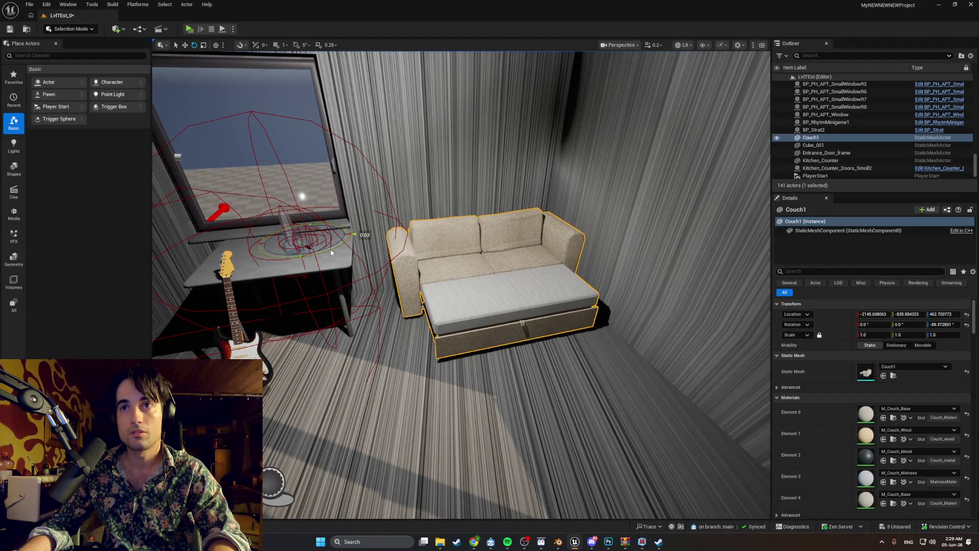
mouse_move(354, 234)
left_mouse_down()
mouse_move(539, 261)
mouse_move(518, 285)
mouse_move(518, 339)
mouse_move(489, 291)
mouse_move(469, 283)
mouse_move(454, 306)
mouse_move(423, 291)
mouse_move(220, 97)
mouse_move(196, 93)
left_mouse_up()
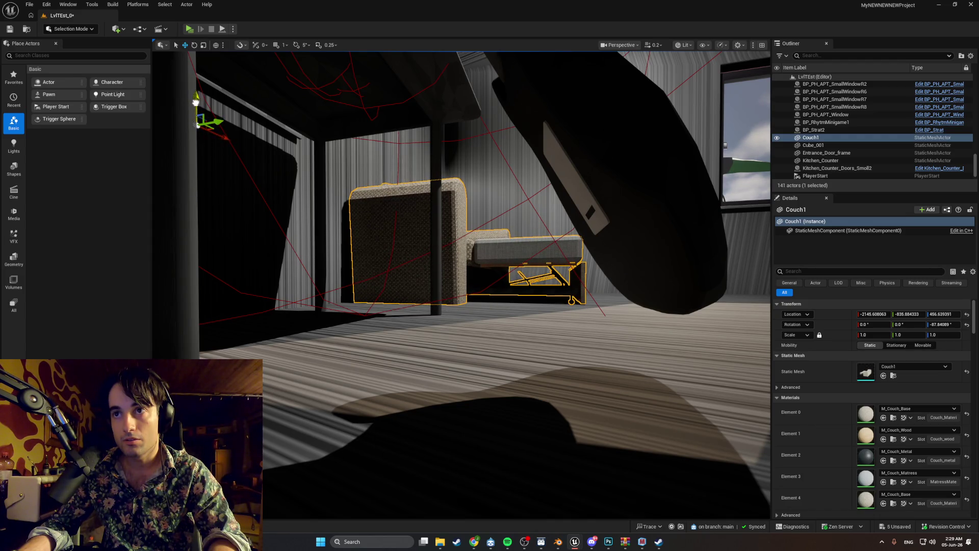
left_click_drag(195, 100, 193, 59)
mouse_move(331, 144)
left_mouse_down()
mouse_move(331, 156)
mouse_move(331, 144)
left_mouse_up()
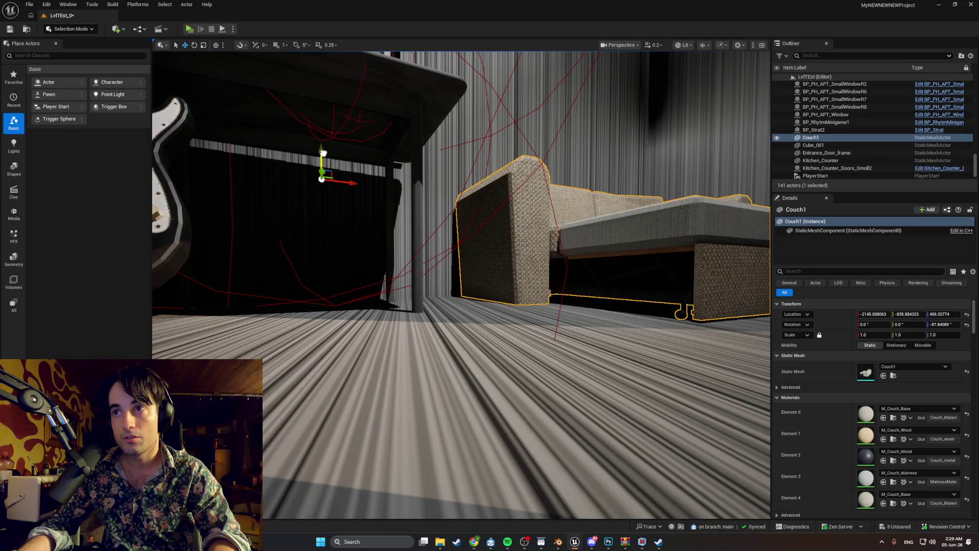
scroll(323, 152, "up", 10)
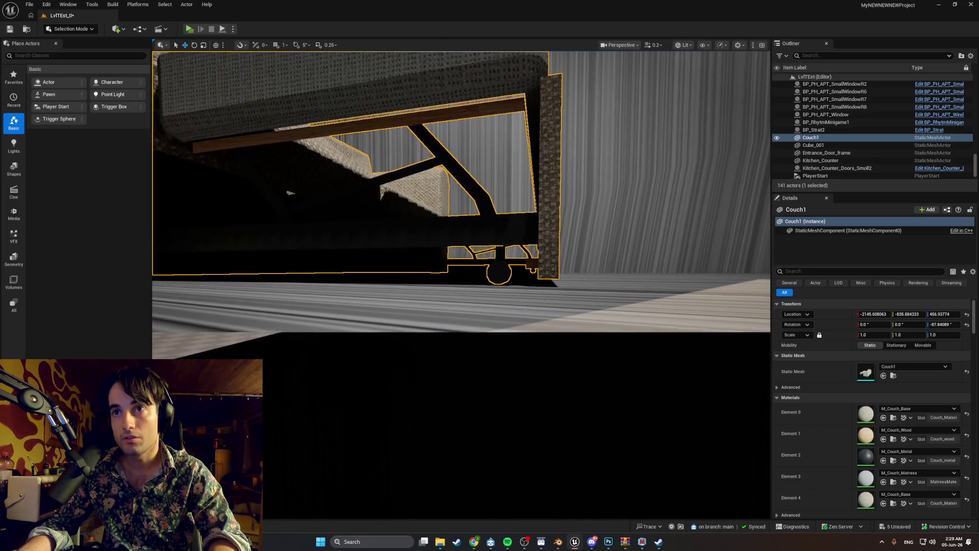
mouse_move(289, 193)
left_mouse_down()
mouse_move(293, 265)
mouse_move(276, 268)
mouse_move(265, 214)
left_mouse_up()
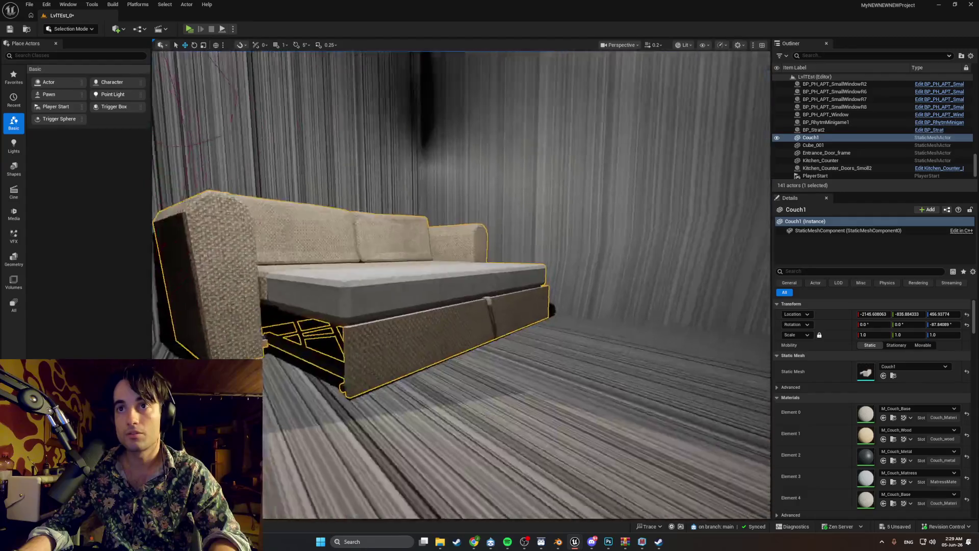
left_click(190, 31)
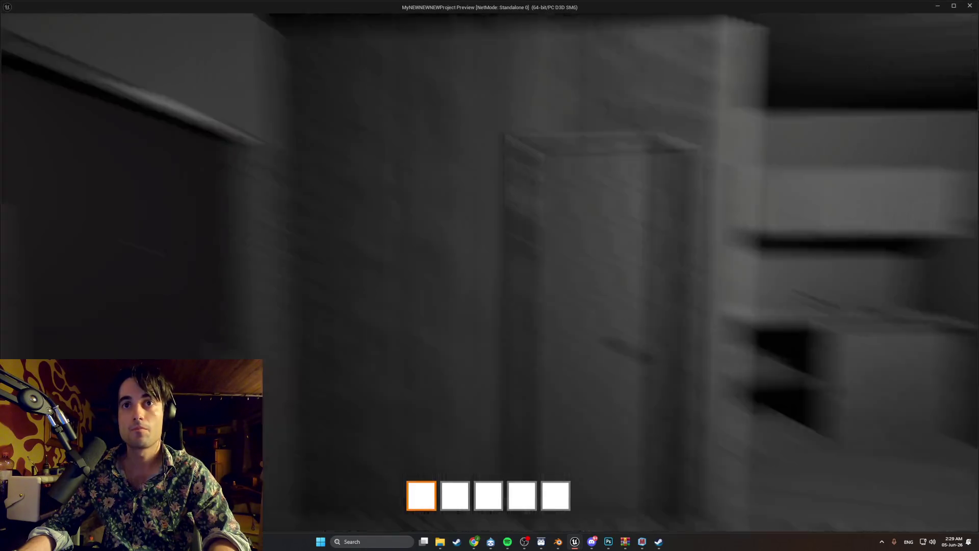
Step: Walk around the couch in the preview, viewing its cushions up close and from a distance
key("w")
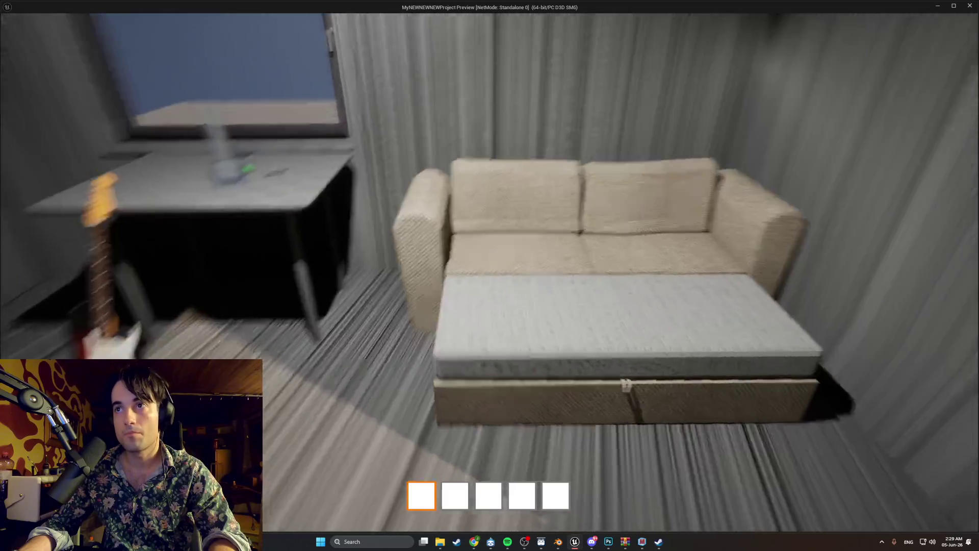
key("a")
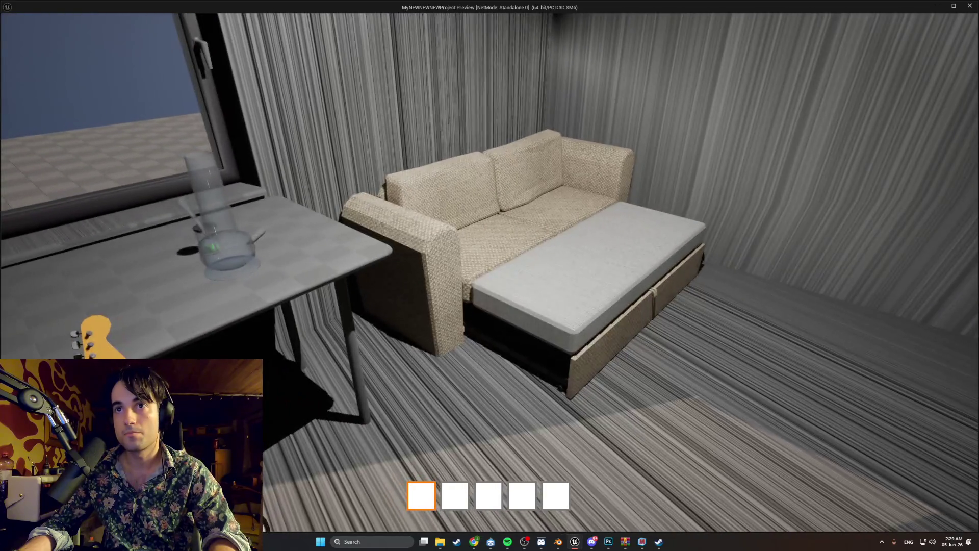
key("w")
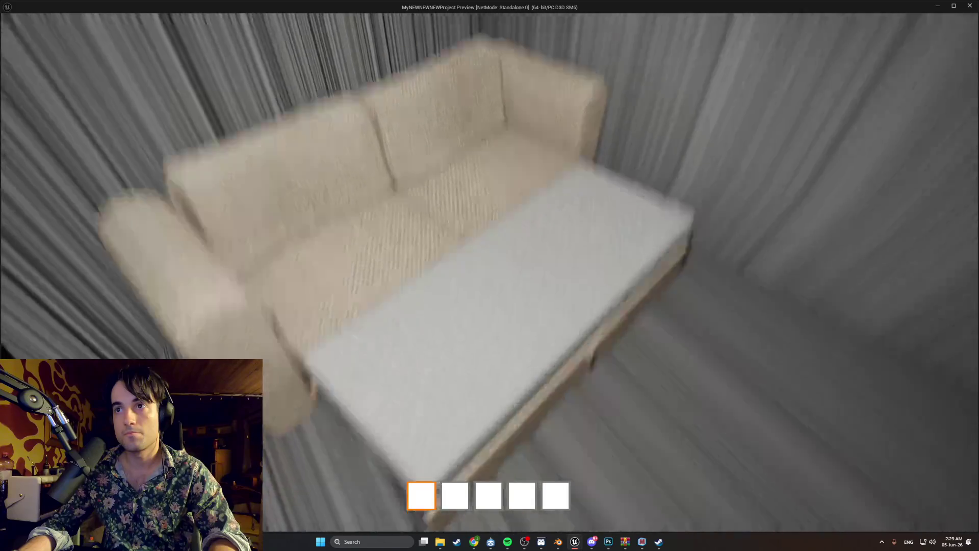
key("w")
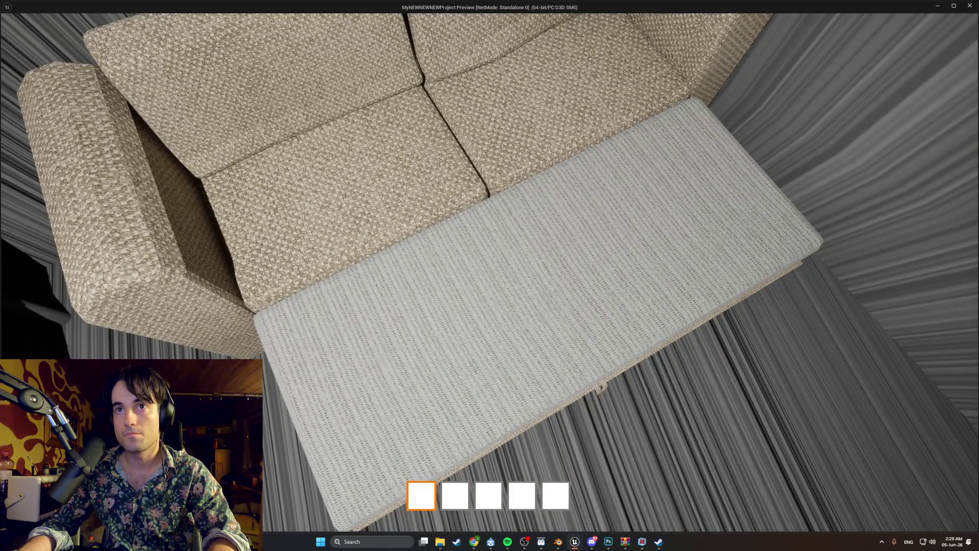
key("s")
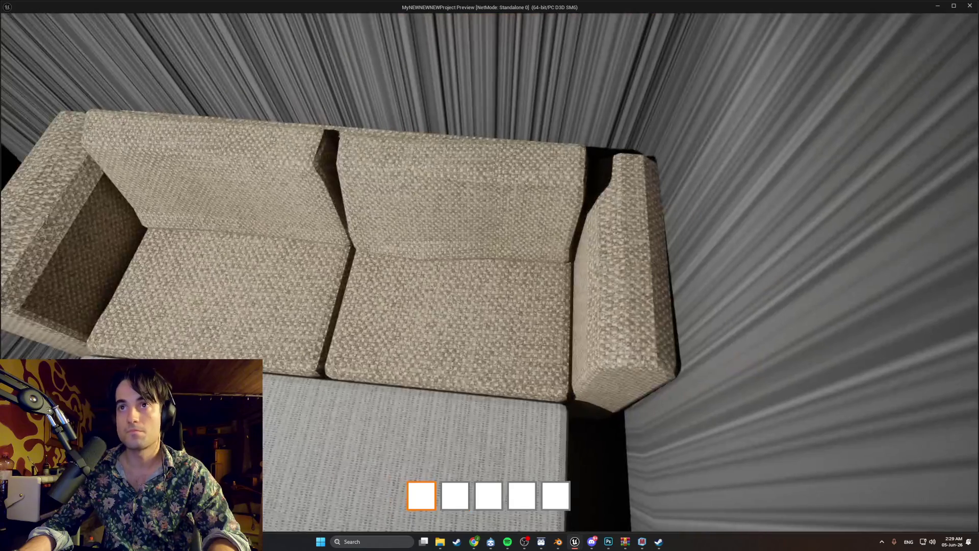
key("space")
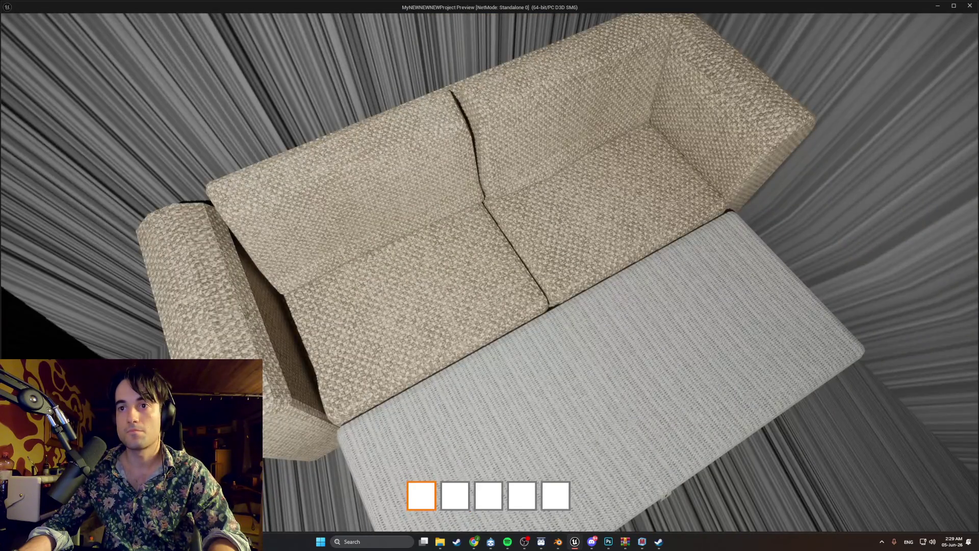
key("w")
key("s")
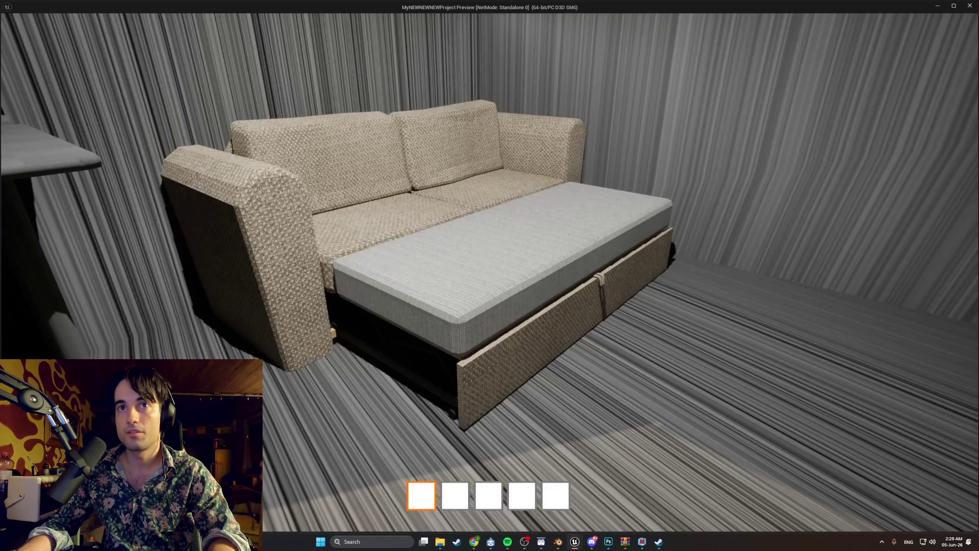
key("s")
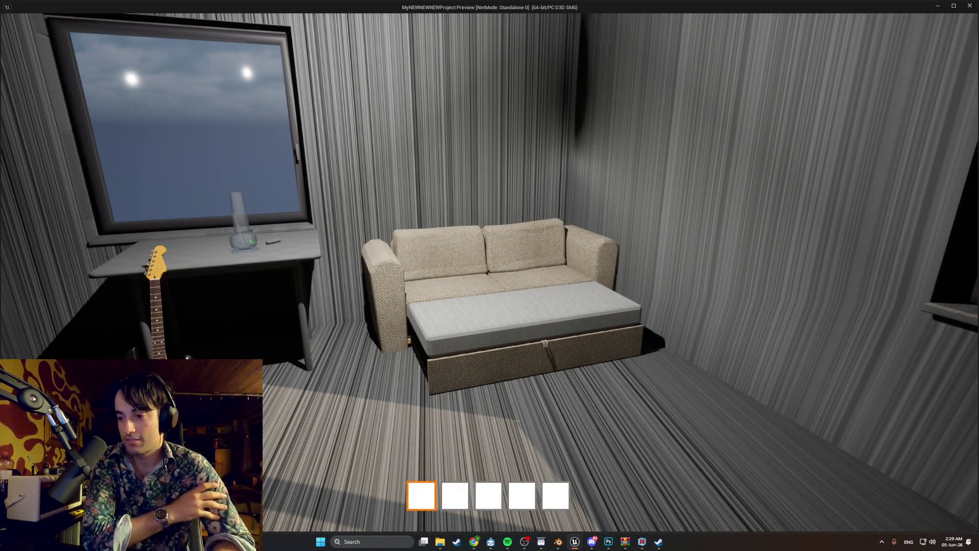
Step: Pick up the guitar by the table, drop it onto the couch cushion, and stop playing
key("w")
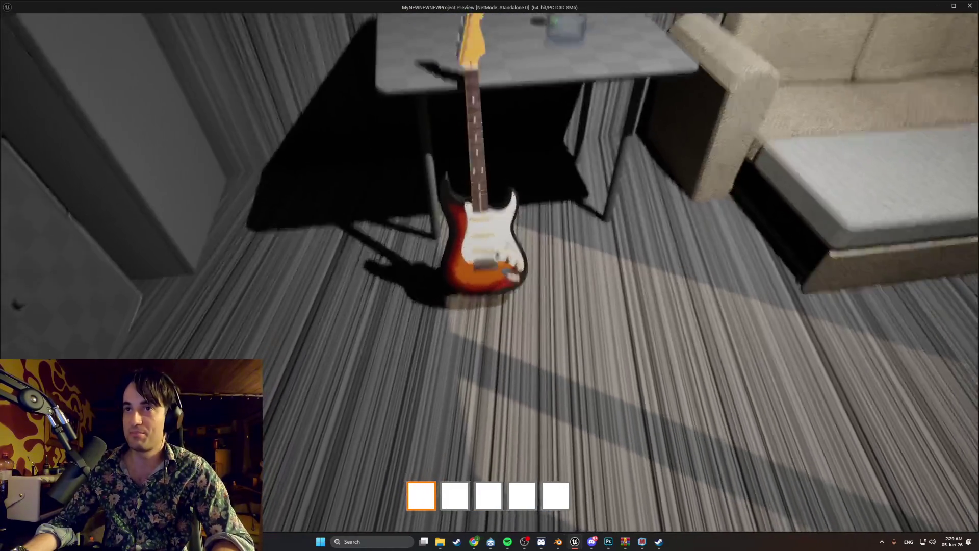
key("e")
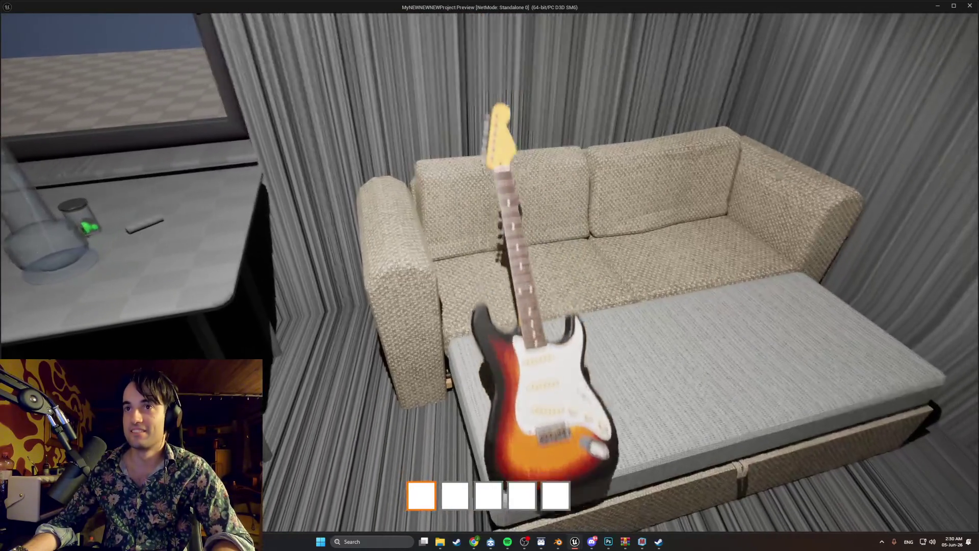
key("s")
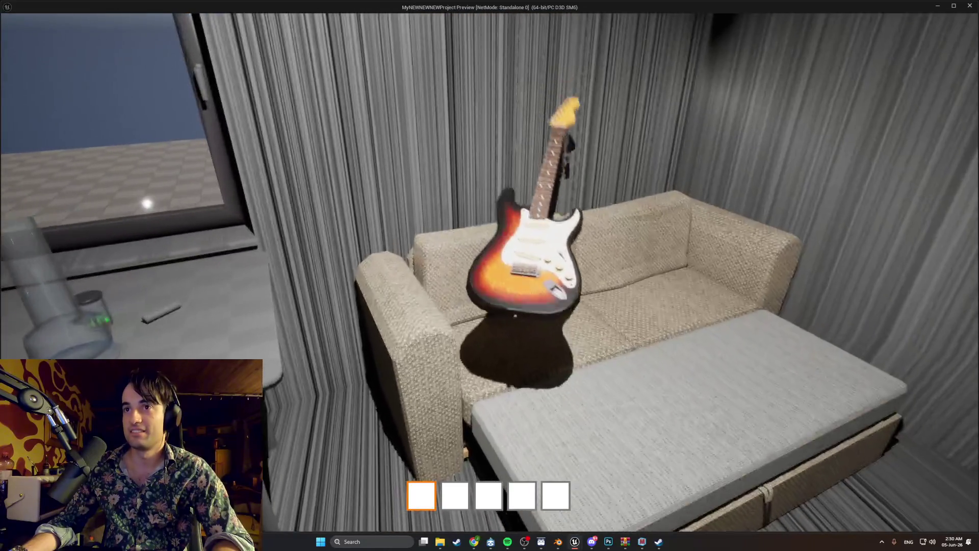
key("Escape")
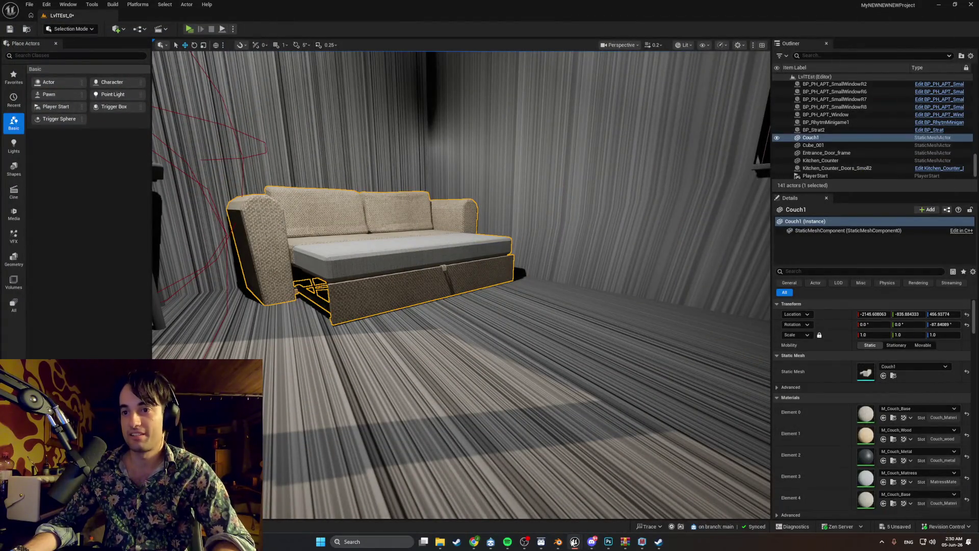
Step: In the Couch1 mesh editor, inspect the convex hull and choose Collision > Remove Collision
mouse_move(574, 542)
left_click(618, 503)
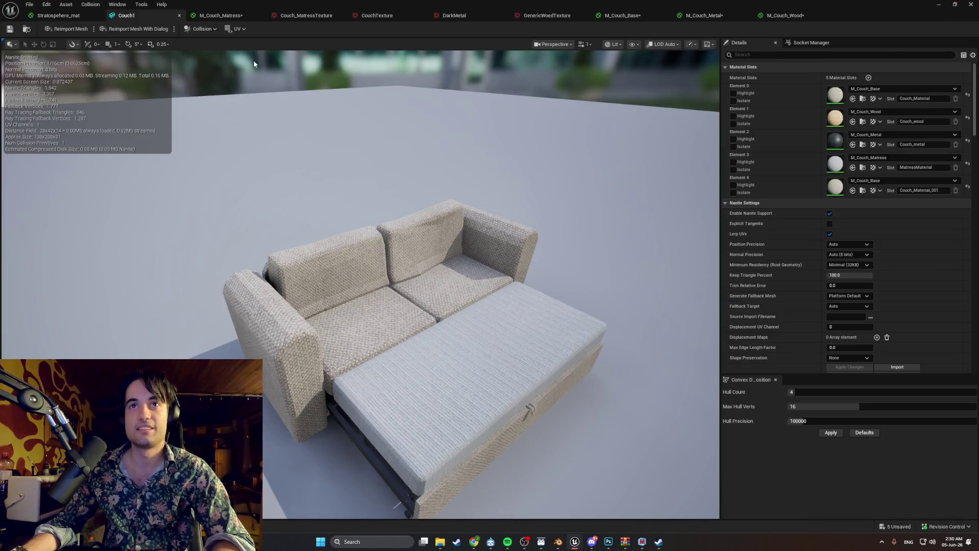
left_click(200, 29)
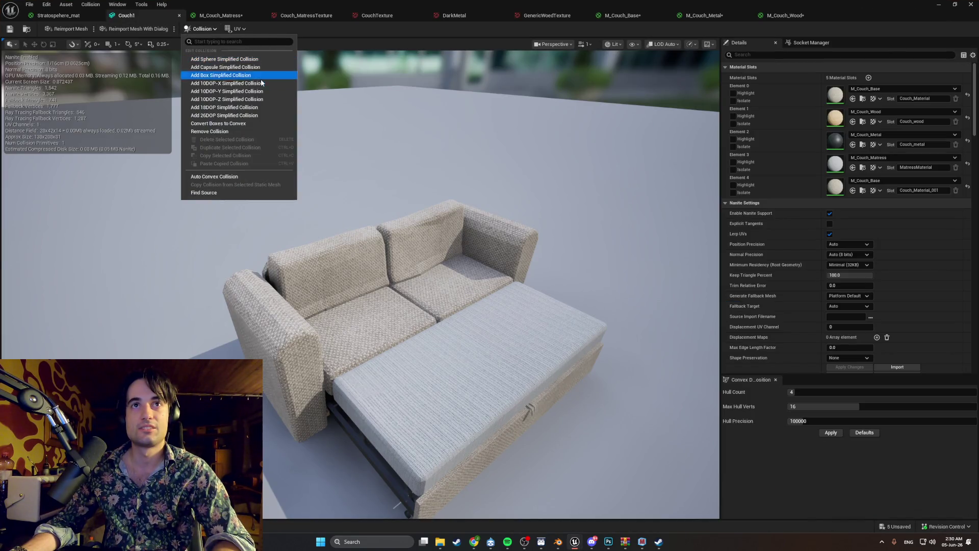
mouse_move(388, 153)
left_mouse_down()
mouse_move(367, 153)
mouse_move(387, 127)
left_mouse_up()
mouse_move(334, 148)
left_mouse_down()
mouse_move(321, 158)
mouse_move(335, 149)
mouse_move(317, 143)
left_mouse_up()
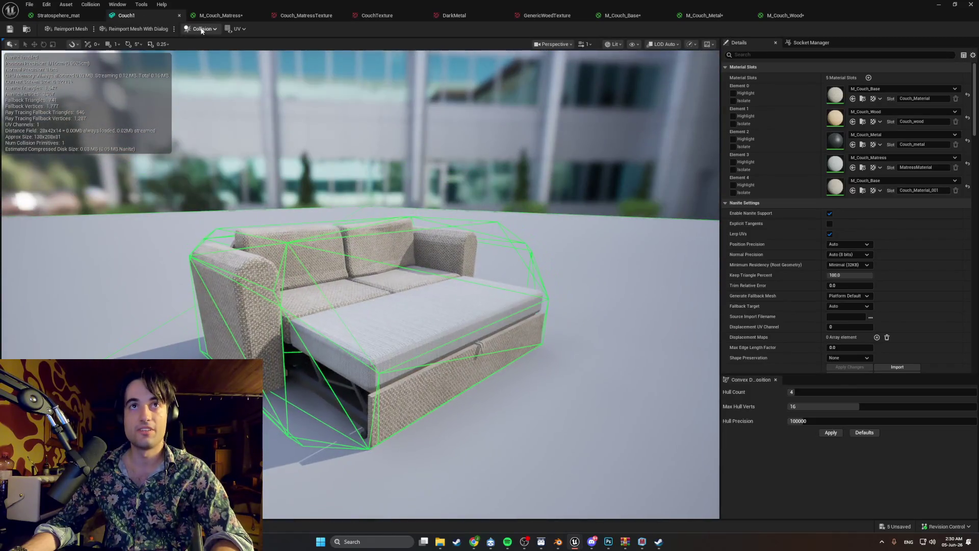
left_click(202, 28)
left_click(226, 133)
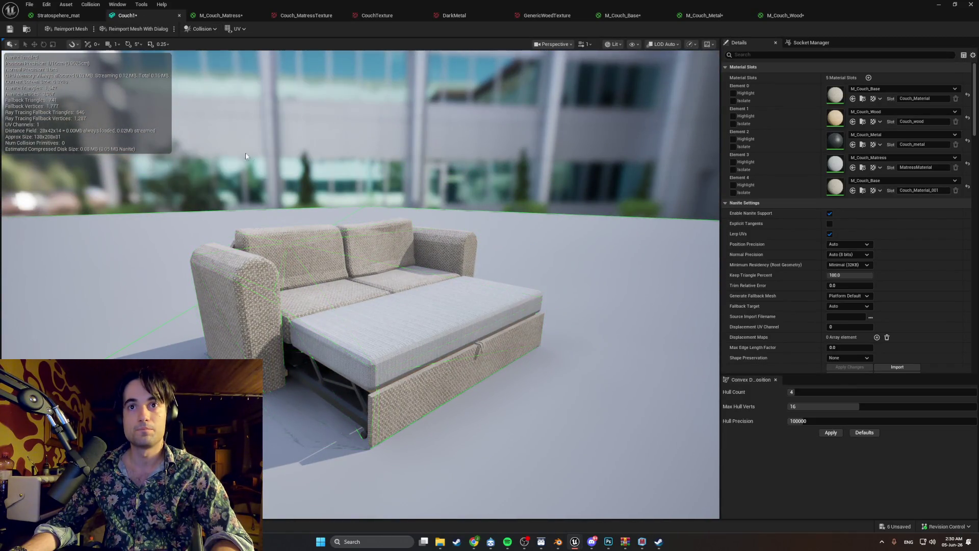
Step: Add a box simplified collision to Couch1 and flatten it down to seat height
left_click(197, 28)
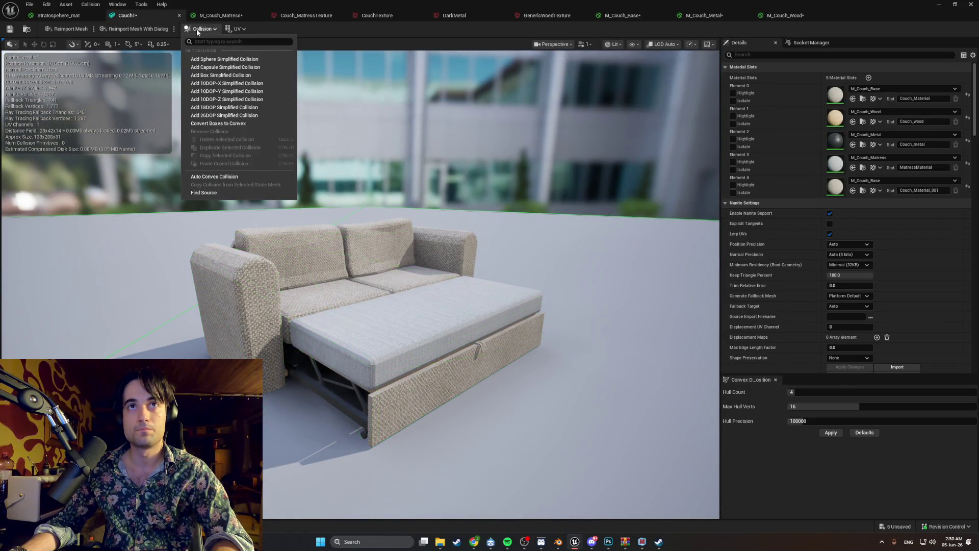
left_click(235, 76)
left_click_drag(350, 209, 311, 210)
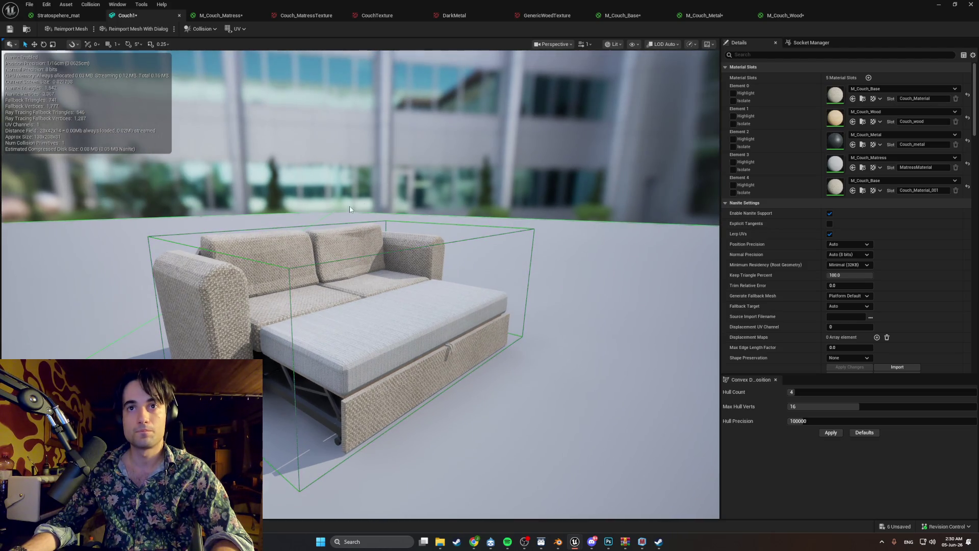
mouse_move(362, 268)
left_mouse_down()
mouse_move(363, 291)
mouse_move(343, 289)
mouse_move(376, 299)
left_mouse_up()
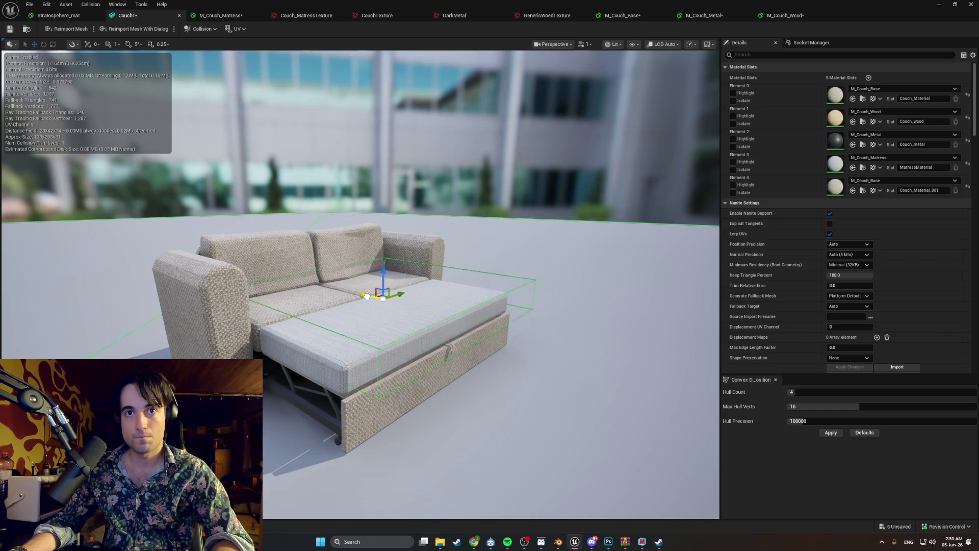
scroll(364, 295, "up", 8)
scroll(363, 294, "down", 6)
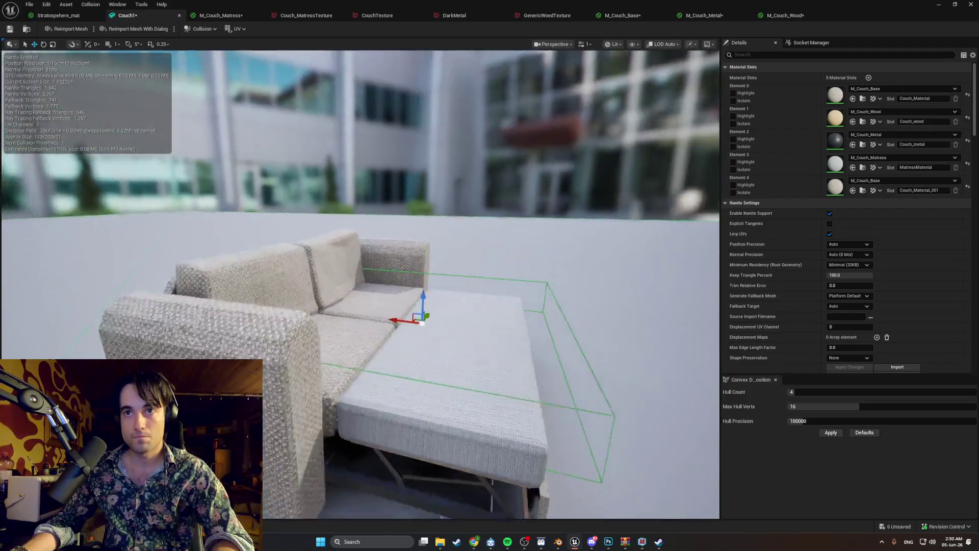
mouse_move(327, 314)
left_mouse_down()
mouse_move(265, 316)
mouse_move(337, 315)
mouse_move(327, 314)
left_mouse_up()
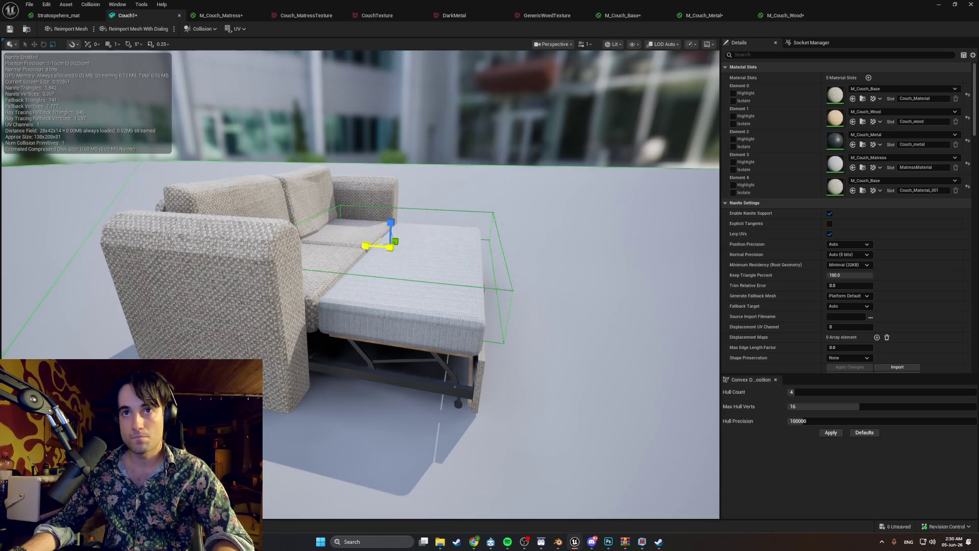
Step: Lower the collision box toward the floor to fit the seat and mattress, checking it from several angles
left_click_drag(376, 245, 373, 247)
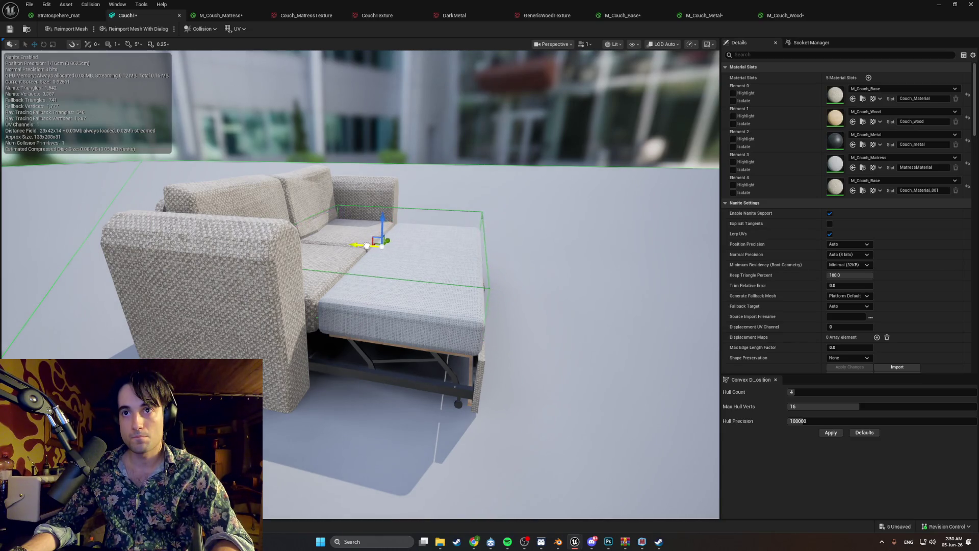
left_click(359, 248)
left_click(387, 279)
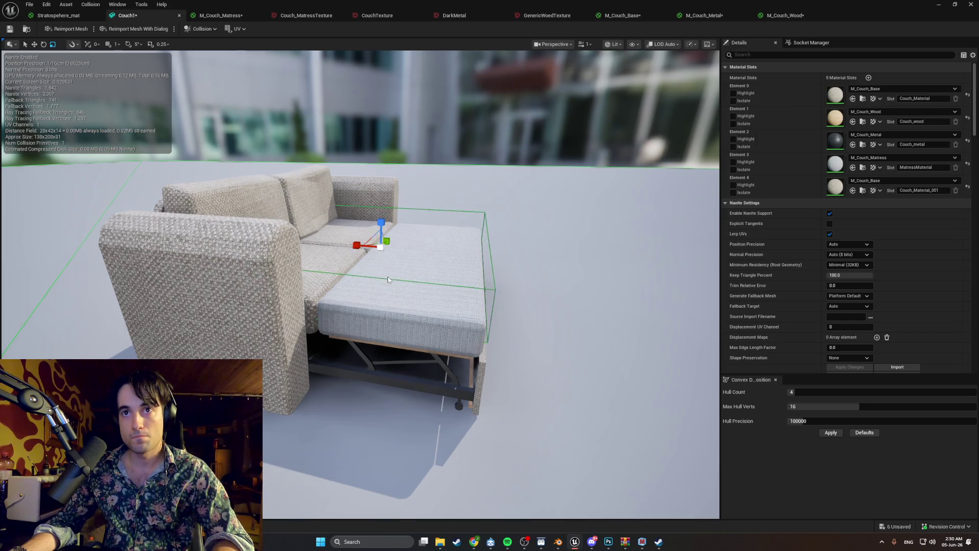
left_click_drag(382, 224, 377, 244)
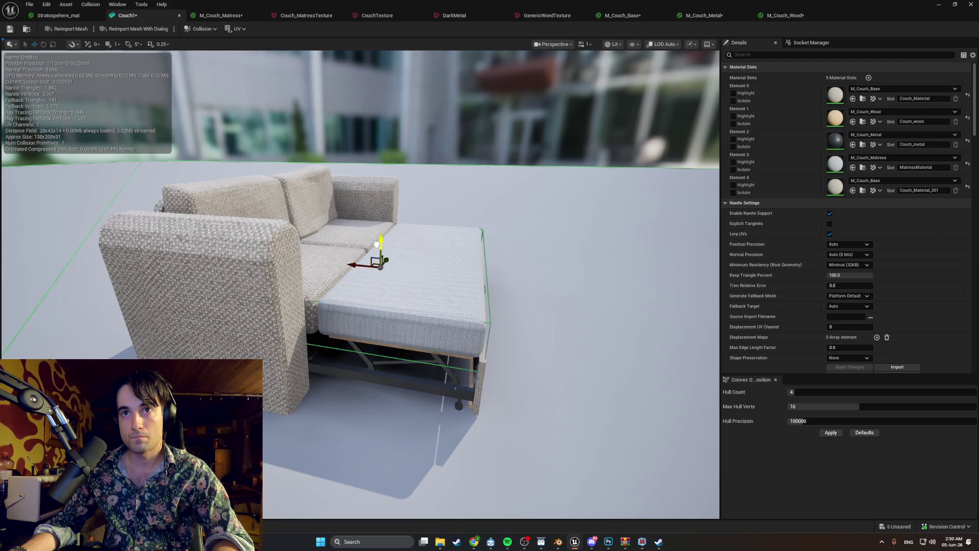
left_click_drag(380, 239, 380, 253)
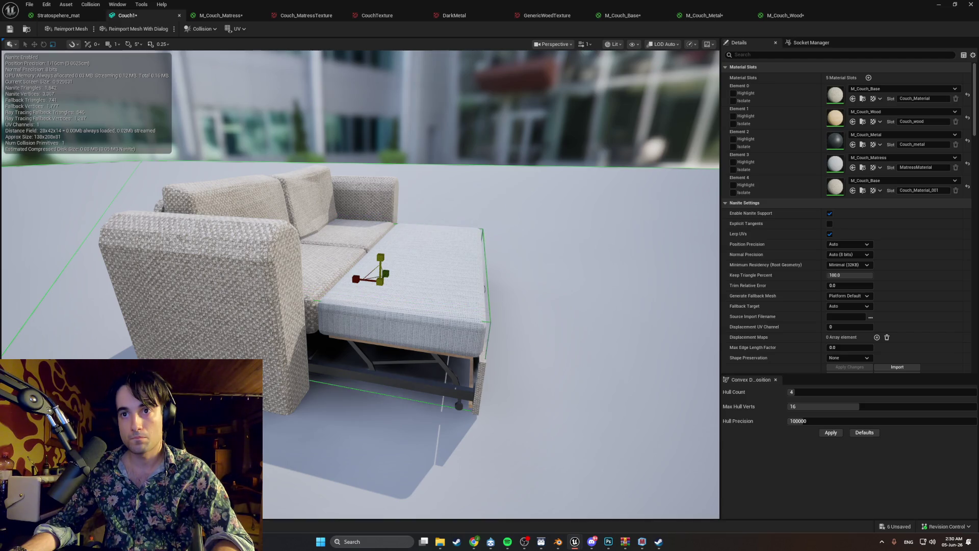
mouse_move(367, 282)
left_mouse_down()
mouse_move(388, 276)
mouse_move(357, 286)
mouse_move(378, 281)
mouse_move(357, 296)
mouse_move(332, 286)
mouse_move(327, 306)
mouse_move(301, 306)
mouse_move(303, 251)
mouse_move(303, 288)
mouse_move(301, 276)
mouse_move(268, 291)
mouse_move(219, 293)
mouse_move(219, 255)
mouse_move(219, 286)
mouse_move(224, 263)
mouse_move(225, 286)
mouse_move(199, 286)
mouse_move(199, 252)
mouse_move(199, 296)
mouse_move(189, 295)
mouse_move(189, 255)
mouse_move(194, 275)
mouse_move(214, 275)
mouse_move(224, 255)
mouse_move(204, 275)
mouse_move(204, 255)
mouse_move(214, 286)
mouse_move(204, 270)
mouse_move(204, 286)
mouse_move(225, 265)
mouse_move(255, 265)
mouse_move(215, 252)
mouse_move(290, 293)
left_mouse_up()
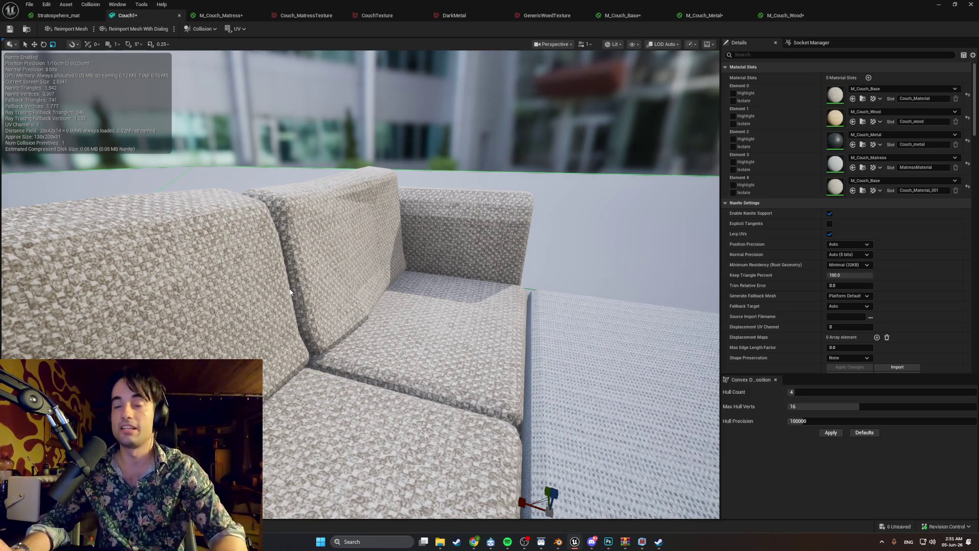
left_click_drag(267, 108, 275, 137)
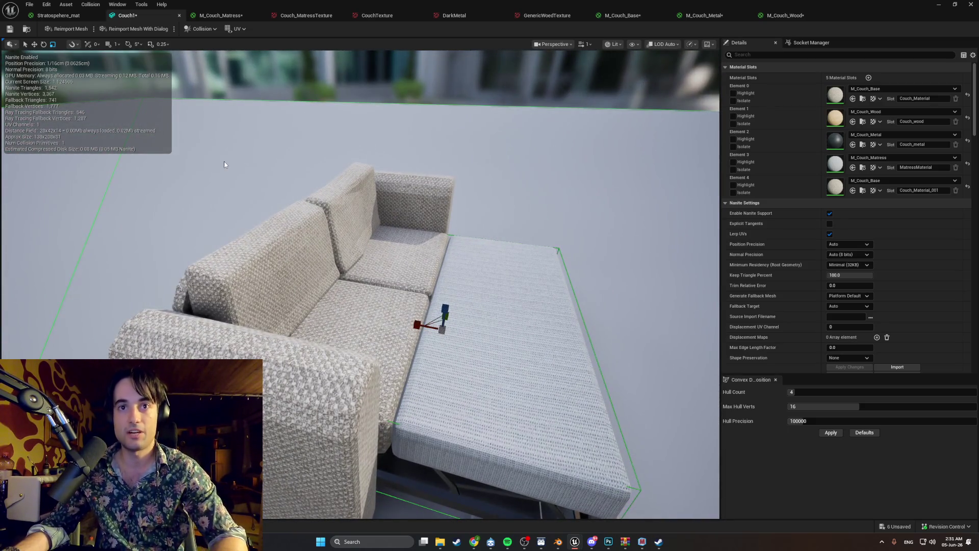
left_click_drag(230, 236, 133, 245)
left_click(199, 31)
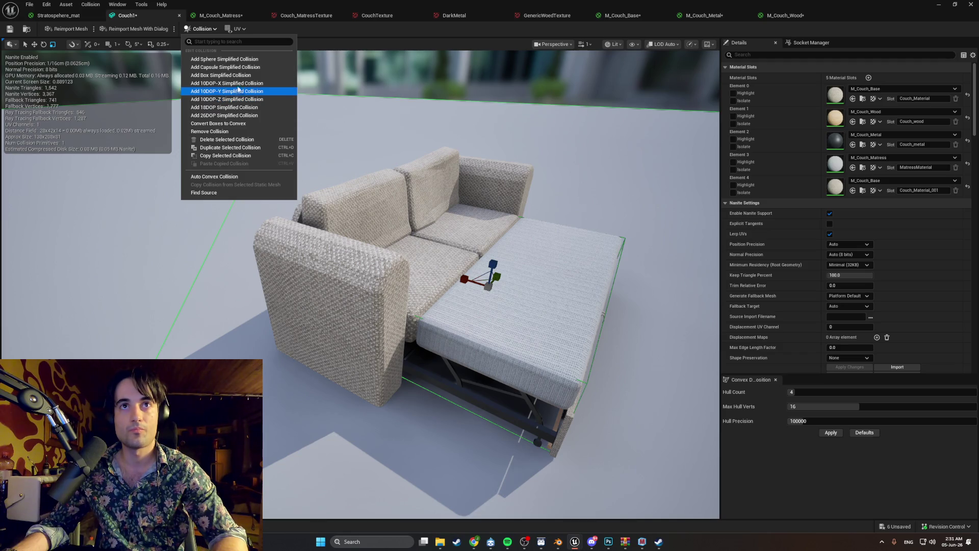
Step: Add a second box collision to Couch1 and view it from the front and left
left_click(238, 77)
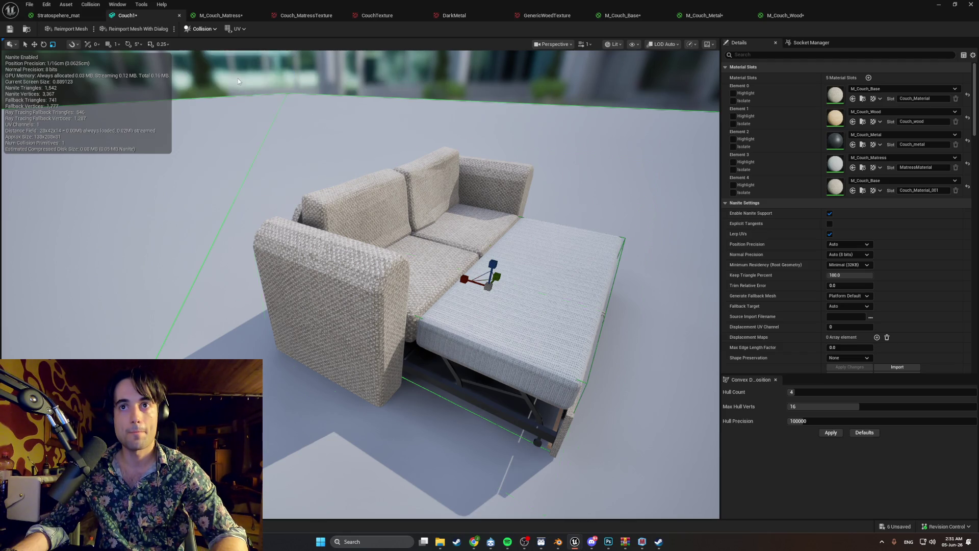
mouse_move(458, 214)
left_mouse_down()
mouse_move(461, 246)
mouse_move(395, 214)
mouse_move(389, 198)
left_mouse_up()
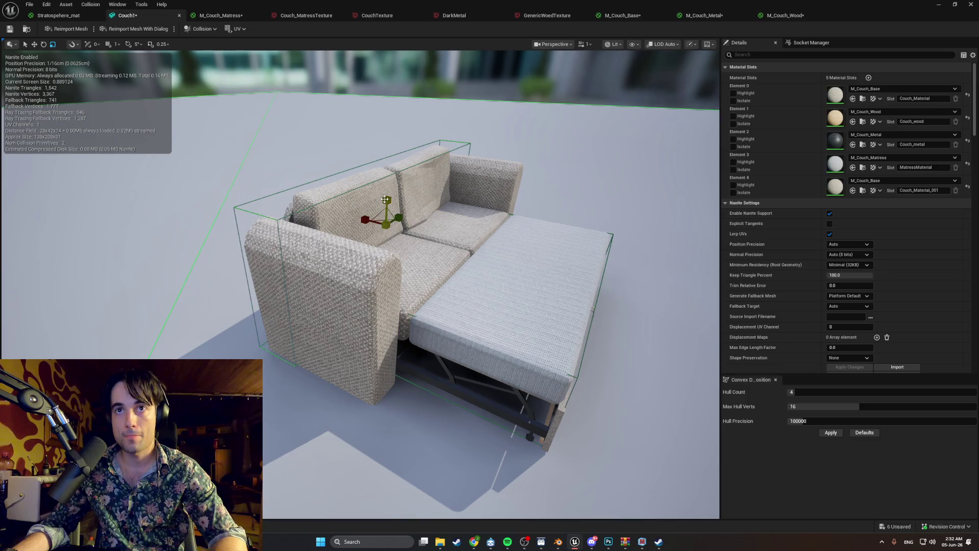
left_click_drag(387, 209, 442, 202)
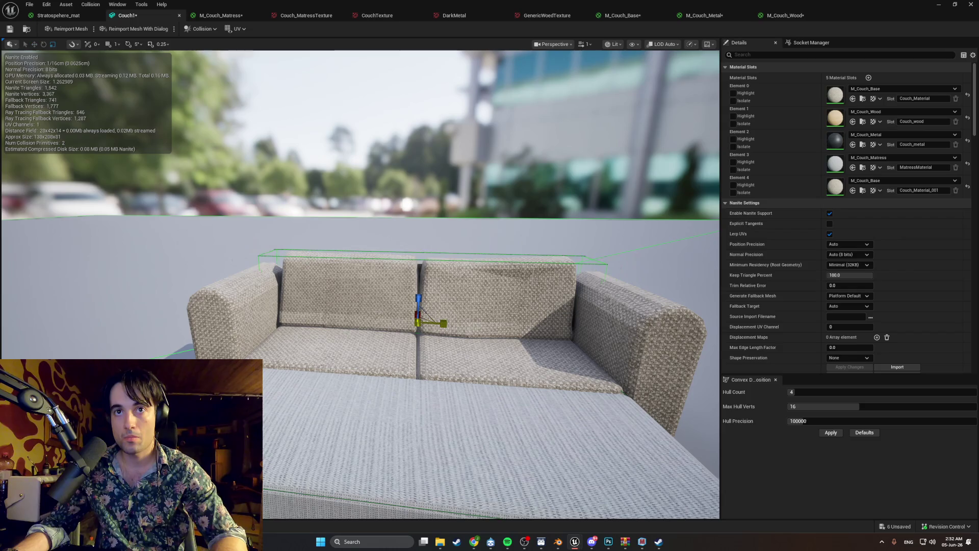
left_click_drag(444, 324, 502, 319)
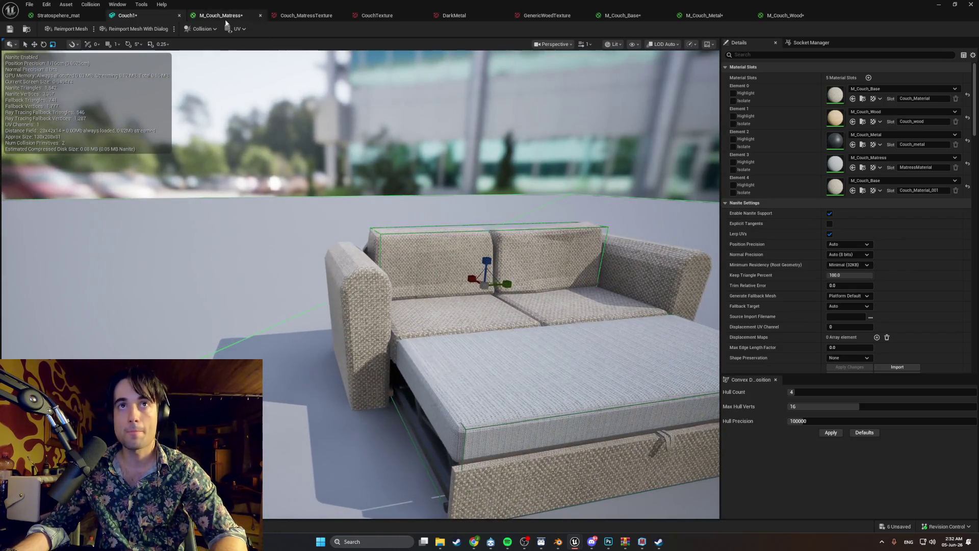
Step: Add a third box collision and slide it sideways along the couch
left_click(202, 29)
left_click(234, 80)
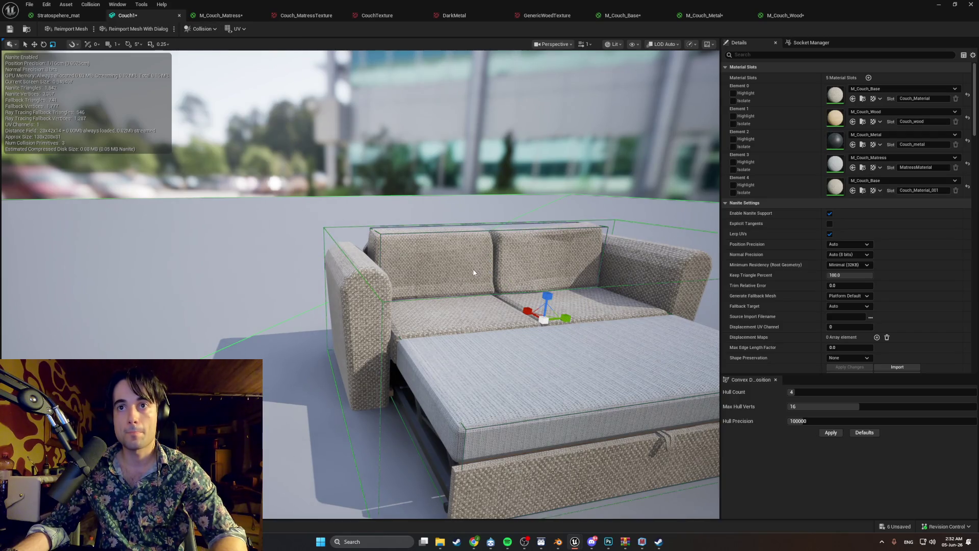
mouse_move(554, 318)
left_mouse_down()
mouse_move(574, 320)
mouse_move(389, 330)
mouse_move(416, 314)
left_mouse_up()
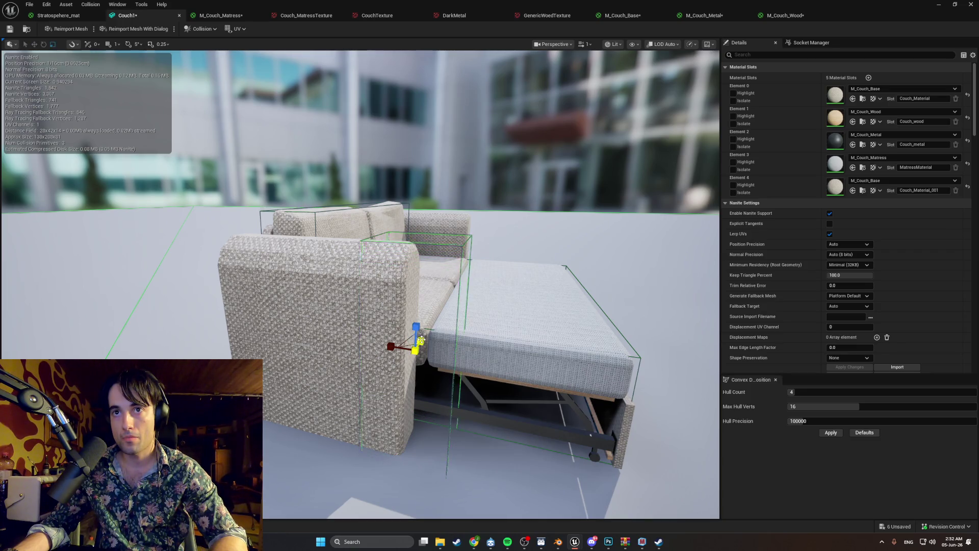
Step: Shift the armrest collision box left so it lines up with Couch1's left arm
mouse_move(421, 340)
left_mouse_down()
mouse_move(461, 357)
mouse_move(428, 358)
mouse_move(459, 363)
left_mouse_up()
left_click_drag(301, 331, 308, 327)
mouse_move(348, 323)
left_mouse_down()
mouse_move(279, 311)
mouse_move(363, 312)
mouse_move(359, 302)
left_mouse_up()
left_click(353, 211)
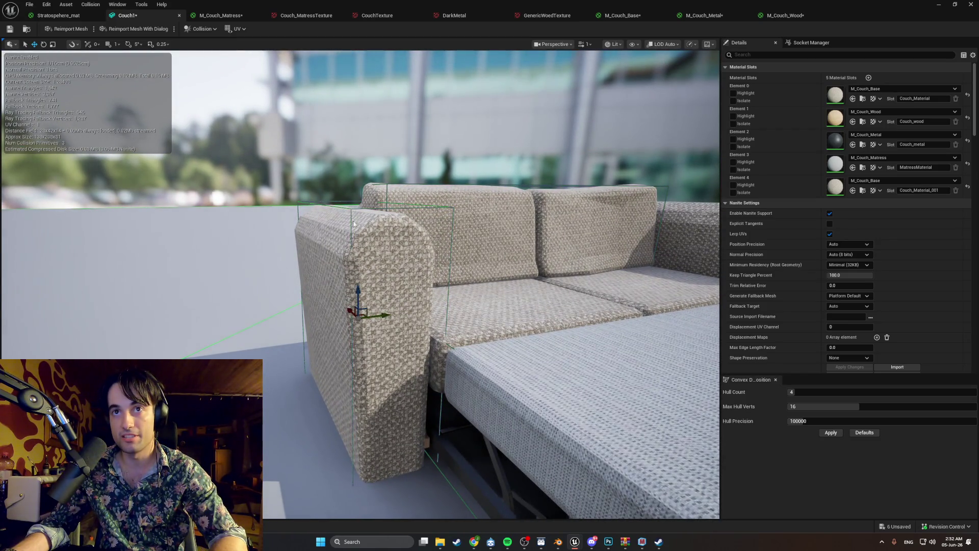
left_click(385, 286)
left_click(358, 293)
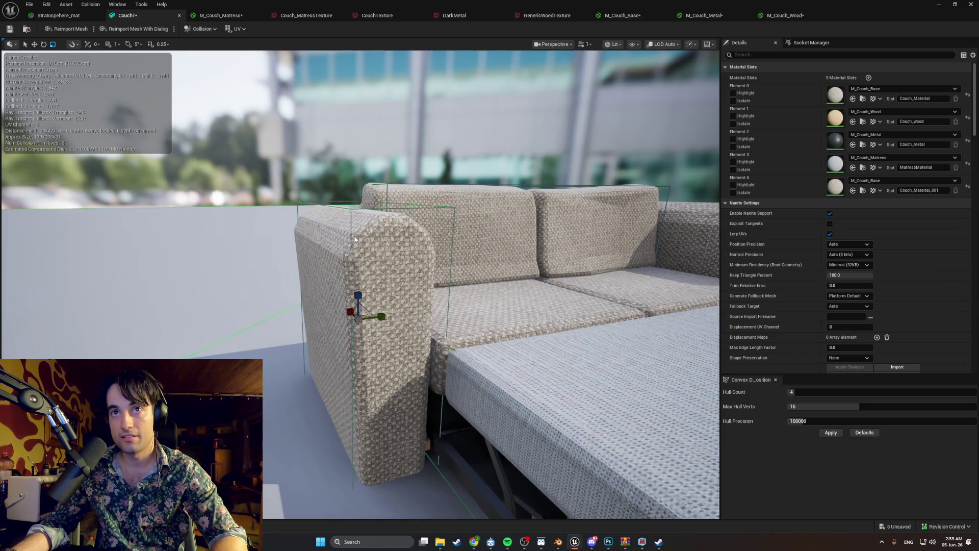
mouse_move(358, 293)
left_mouse_down()
mouse_move(342, 306)
mouse_move(384, 285)
left_mouse_up()
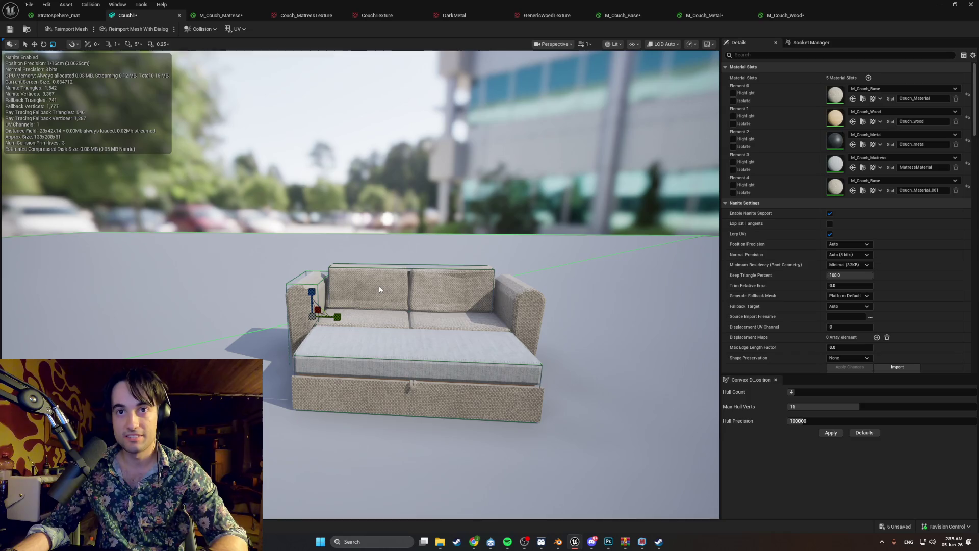
Step: Duplicate the armrest collision box, move the copy onto the right armrest, and scale it down
key("ctrl+d")
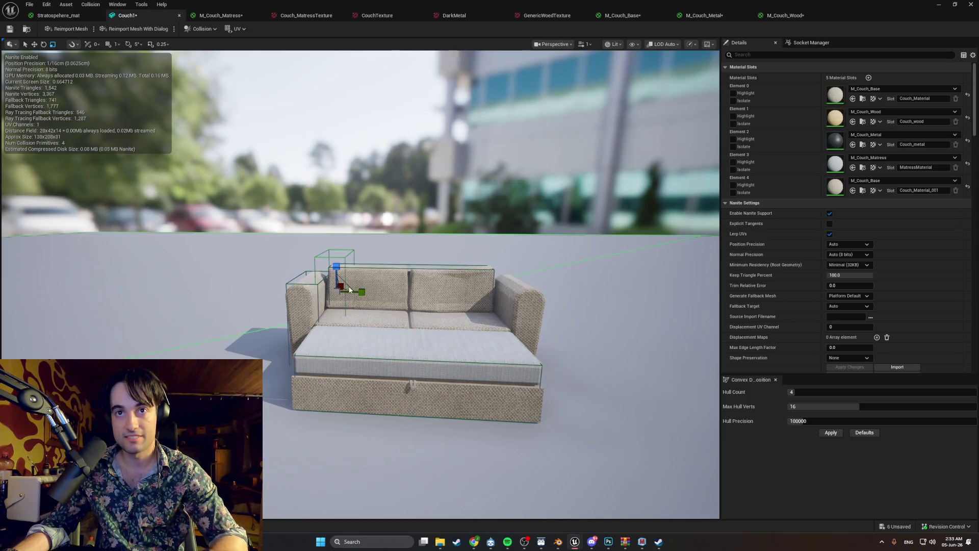
mouse_move(363, 292)
left_mouse_down()
mouse_move(542, 291)
mouse_move(316, 269)
left_mouse_up()
key("f")
mouse_move(423, 294)
left_mouse_down()
mouse_move(432, 295)
mouse_move(386, 296)
mouse_move(357, 279)
mouse_move(353, 311)
left_mouse_up()
key("r")
scroll(353, 306, "up", 5)
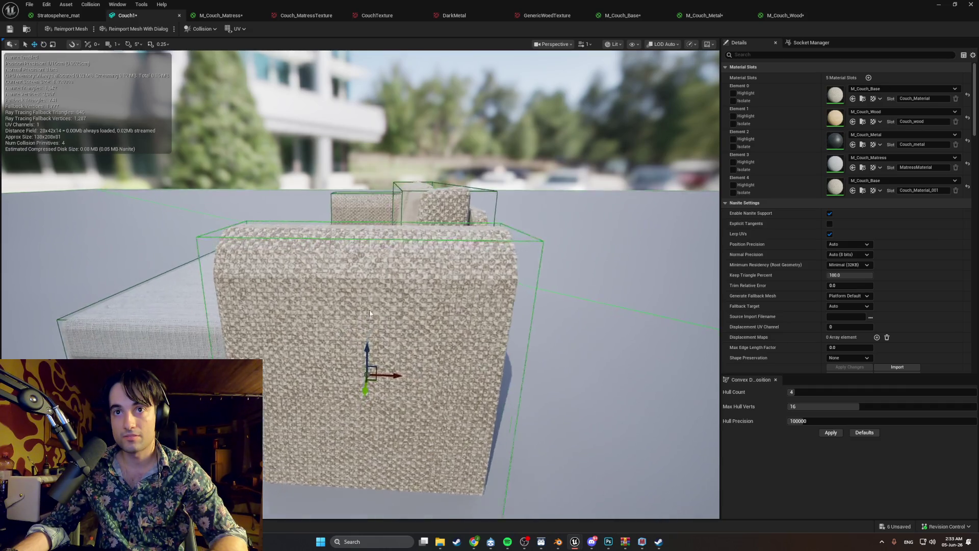
mouse_move(354, 298)
left_mouse_down()
mouse_move(357, 278)
mouse_move(387, 276)
mouse_move(377, 235)
mouse_move(352, 325)
left_mouse_up()
key("w")
key("r")
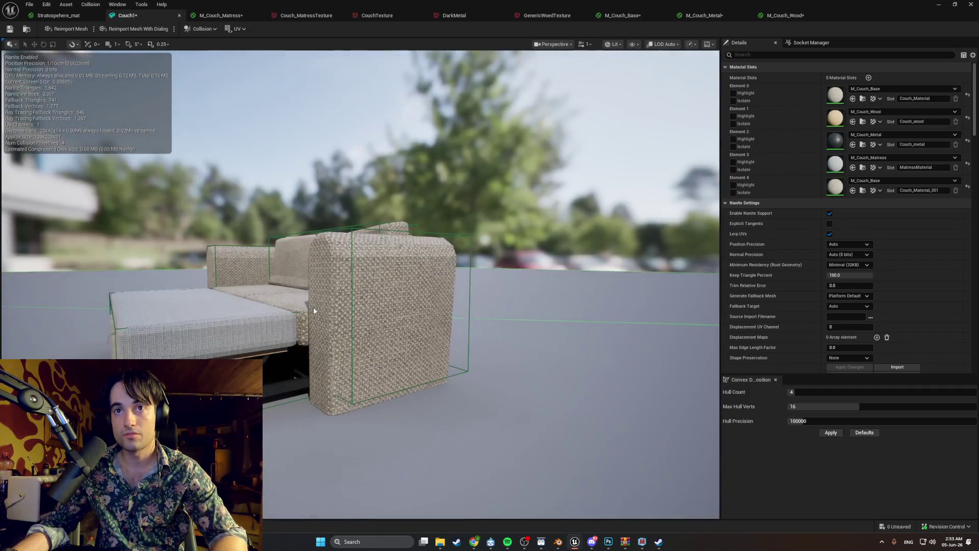
Step: Lower and fine-tune the right armrest box, check its fit, and close the Couch1 mesh editor
left_click(394, 285)
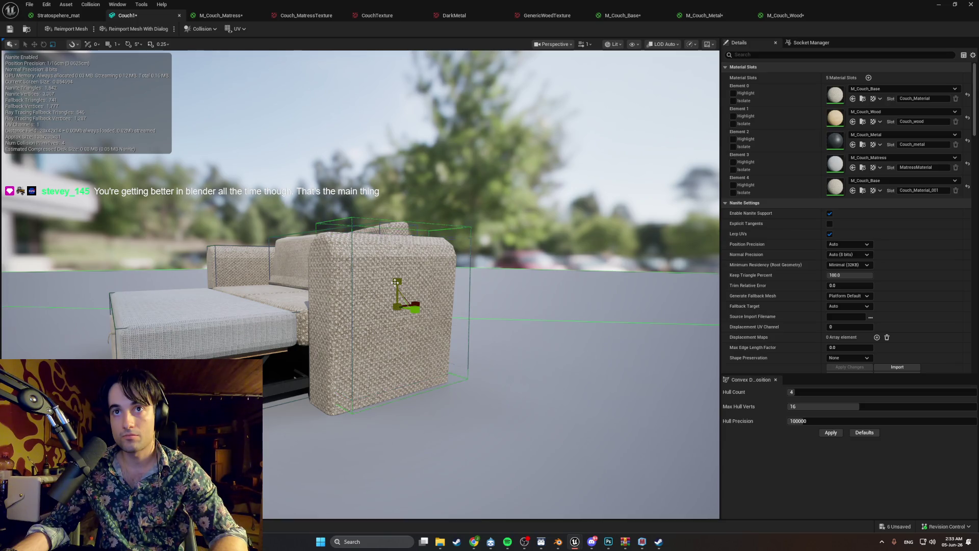
key("w")
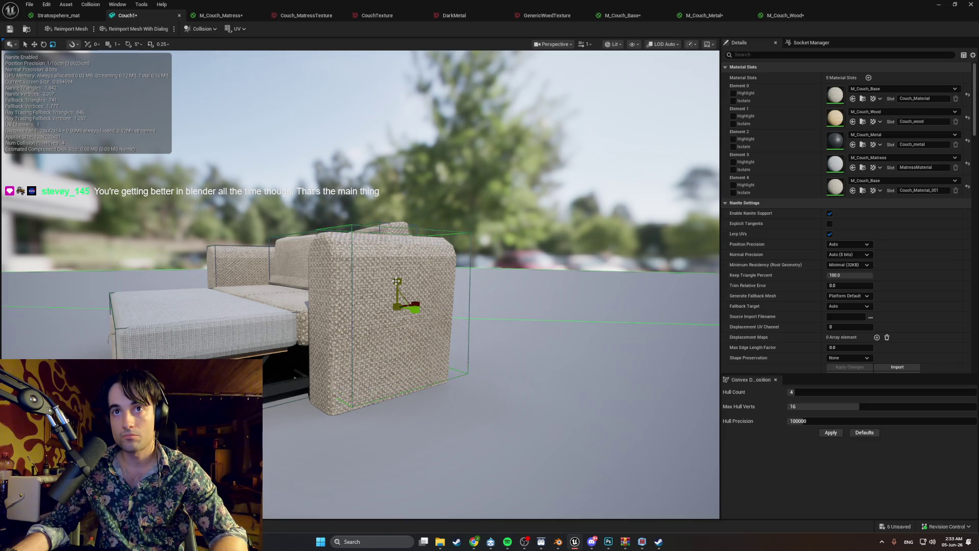
left_click_drag(396, 284, 398, 290)
left_click(397, 291)
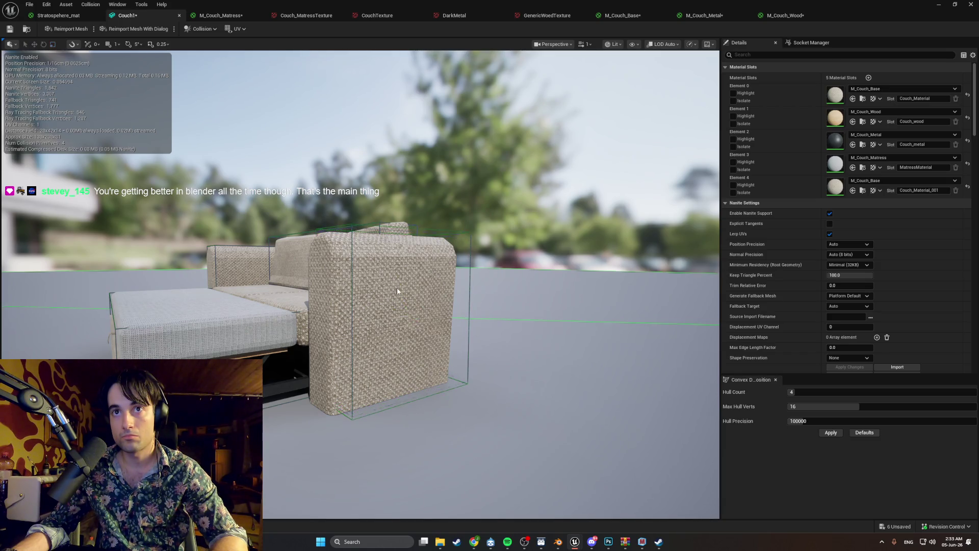
left_click_drag(354, 248, 357, 250)
left_click(360, 253)
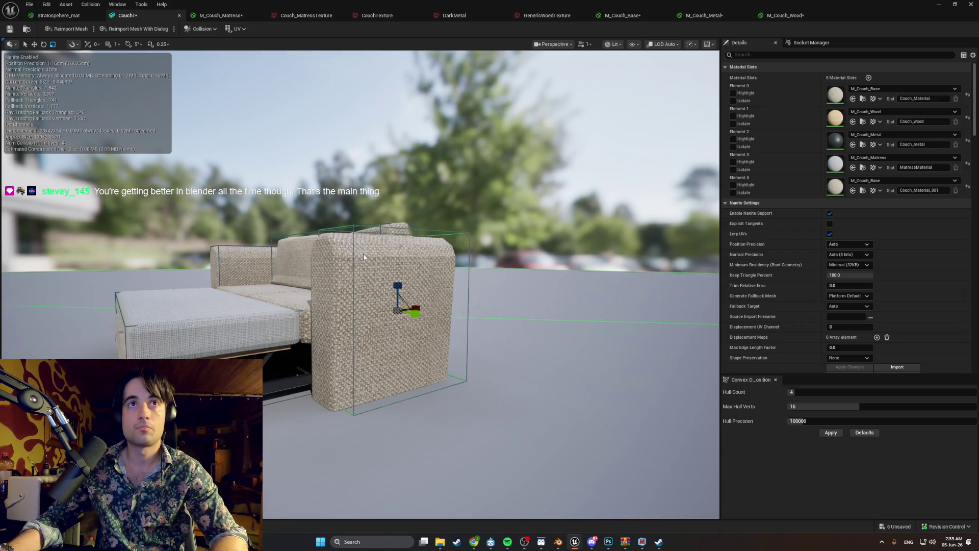
key("w")
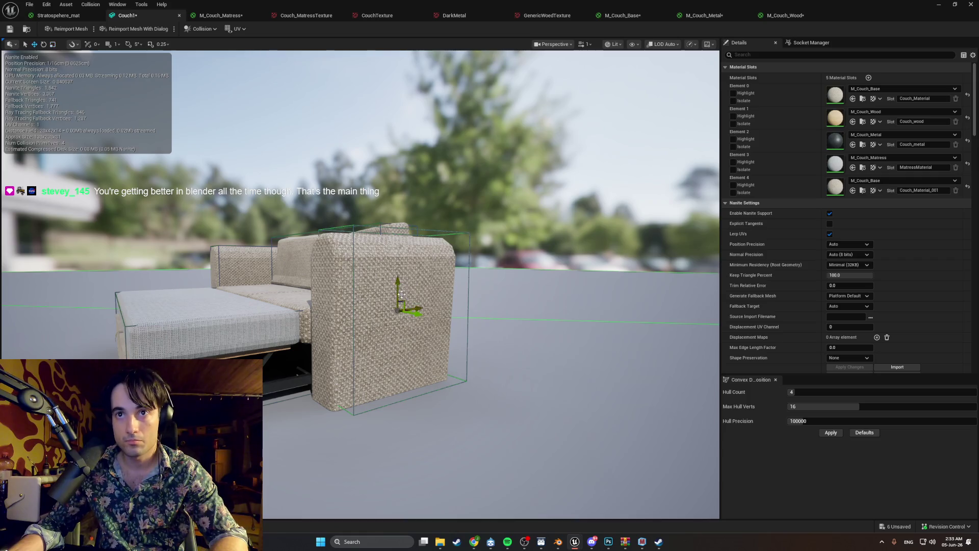
mouse_move(406, 299)
left_mouse_down()
mouse_move(400, 288)
mouse_move(467, 265)
left_mouse_up()
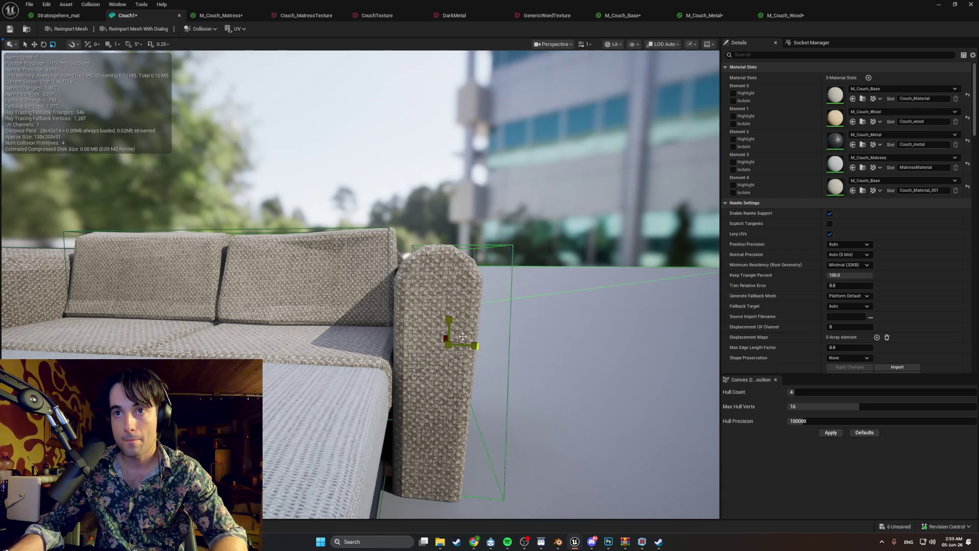
left_click_drag(471, 346, 470, 348)
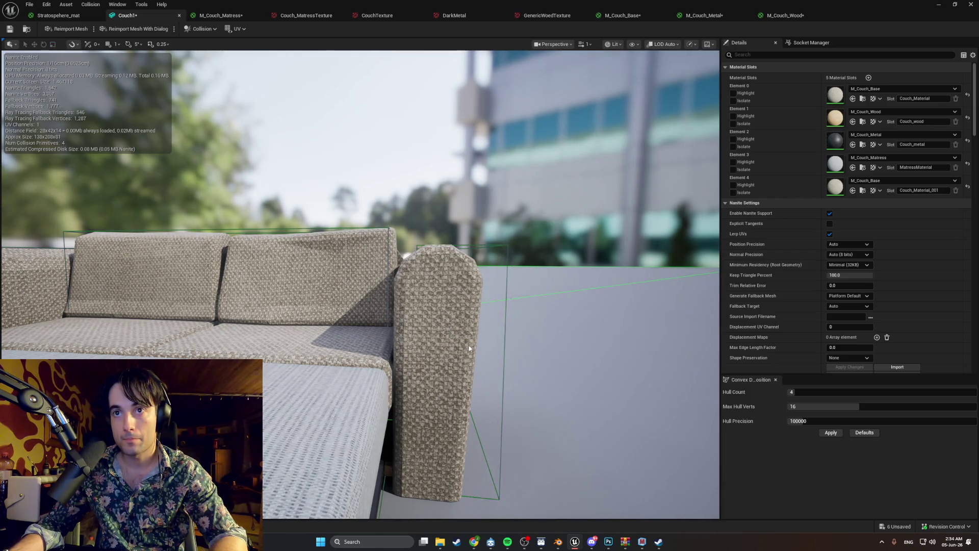
key("ctrl+z")
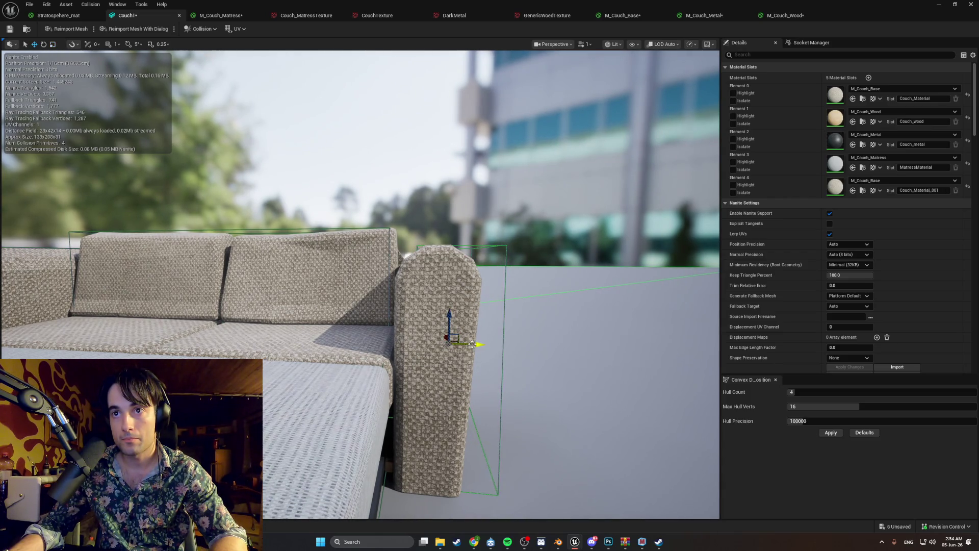
mouse_move(460, 345)
left_mouse_down()
mouse_move(327, 349)
mouse_move(363, 326)
left_mouse_up()
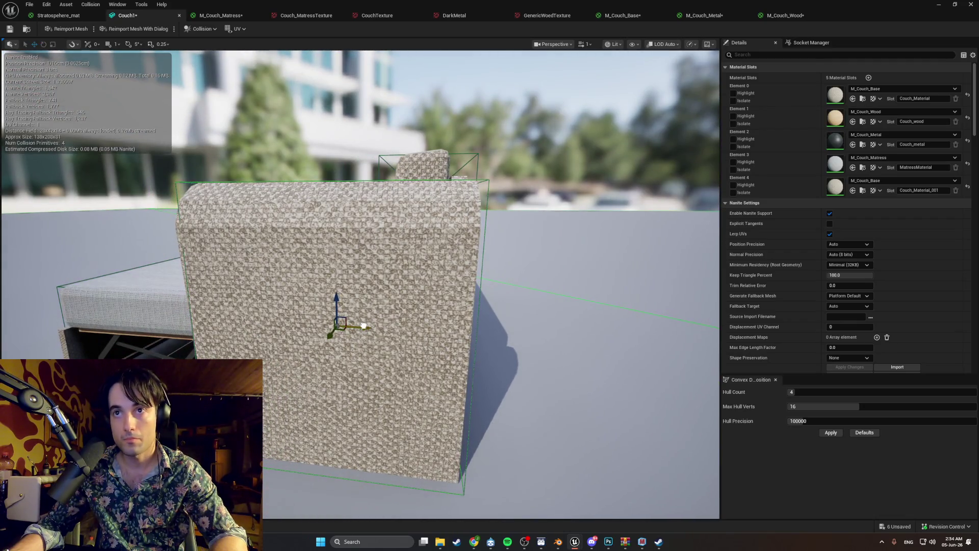
mouse_move(360, 326)
left_mouse_down()
mouse_move(331, 329)
mouse_move(326, 357)
mouse_move(291, 341)
mouse_move(268, 296)
mouse_move(269, 347)
mouse_move(306, 347)
left_mouse_up()
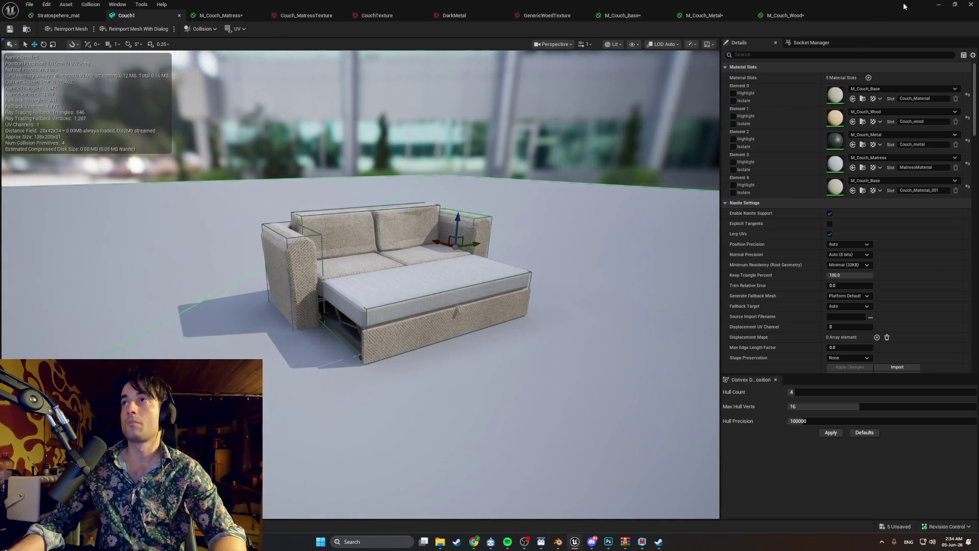
left_click(939, 4)
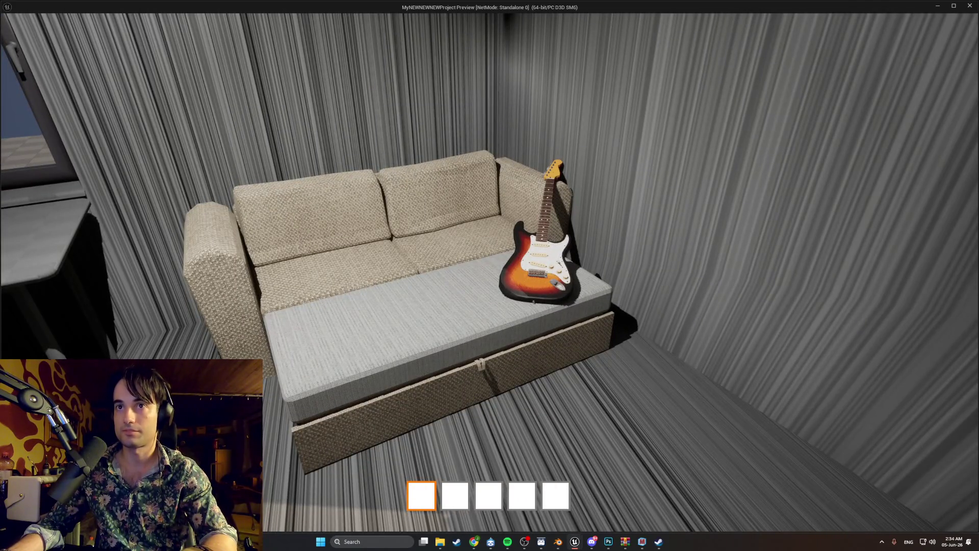
Step: Walk the player up to the sofa and back, then stop the preview
key("w")
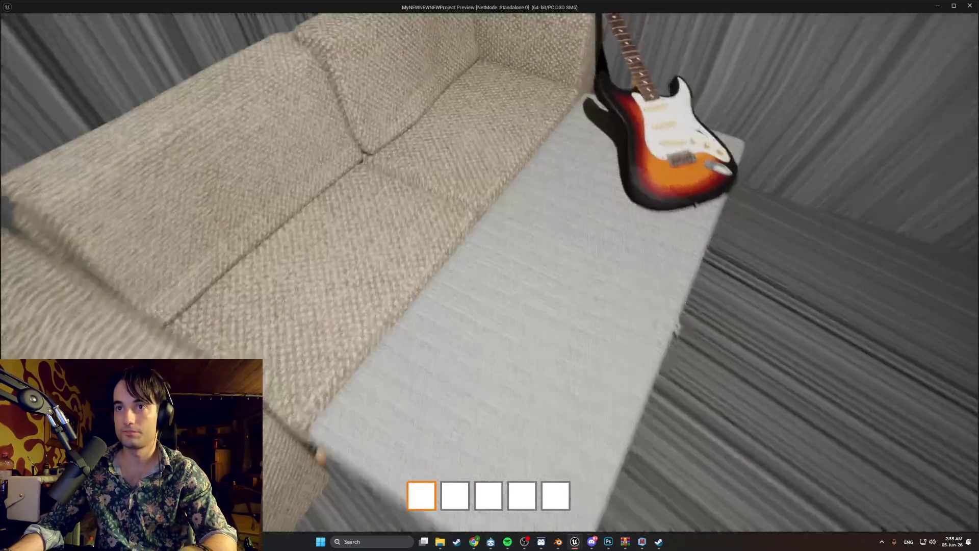
key("s")
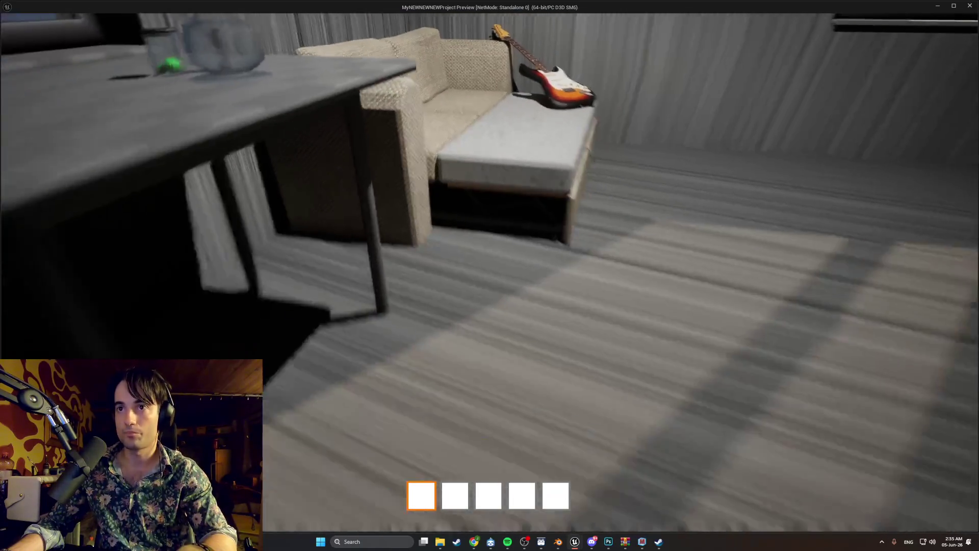
key("Escape")
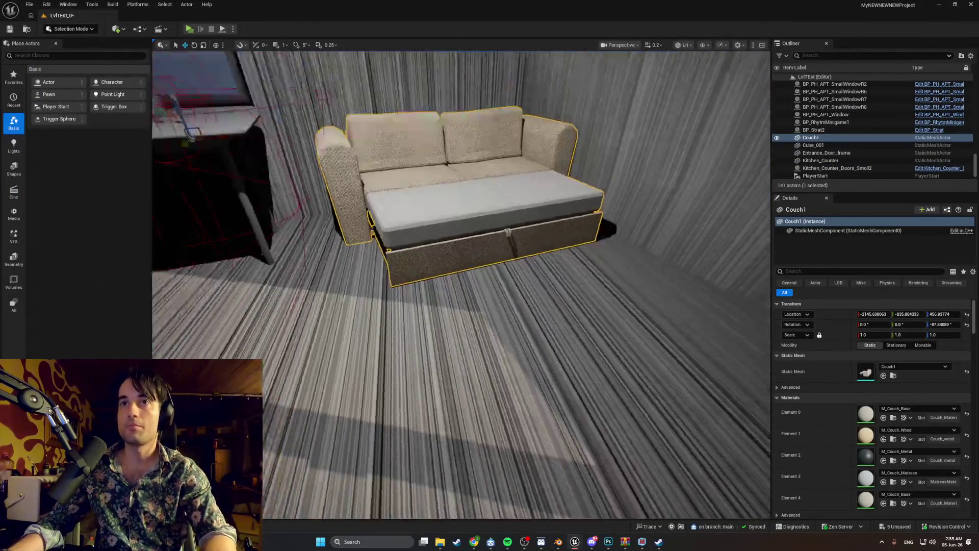
Step: Select the ceiling PointLight7 above the sofa and lower its intensity
left_click_drag(488, 229, 489, 186)
left_click(429, 187)
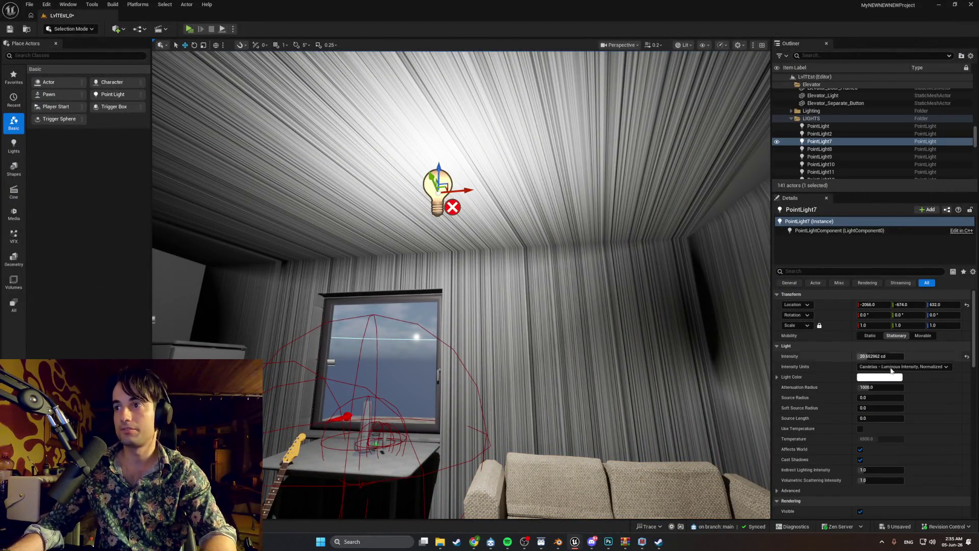
left_click_drag(874, 356, 849, 356)
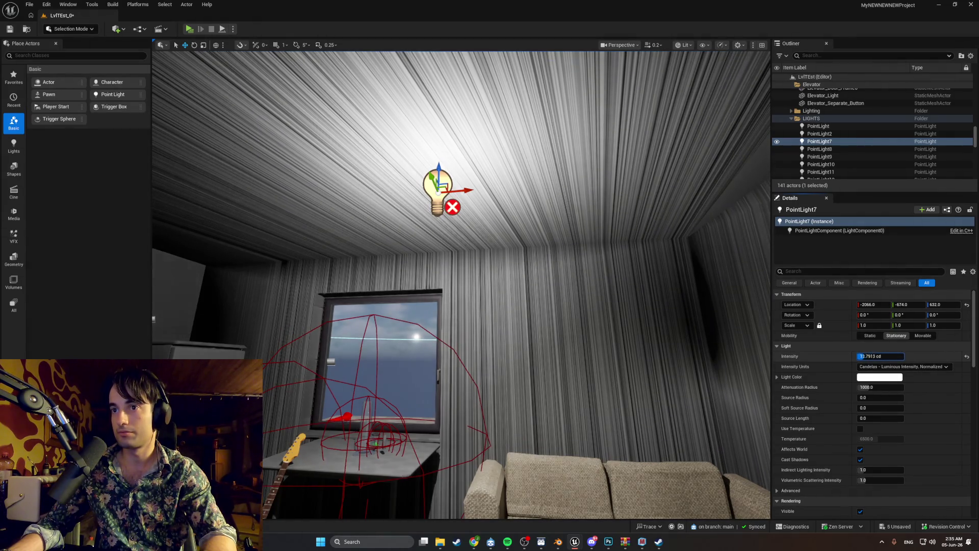
Step: Move PointLight7 sideways along X toward the sofa and launch the game preview
left_click_drag(488, 204, 489, 245)
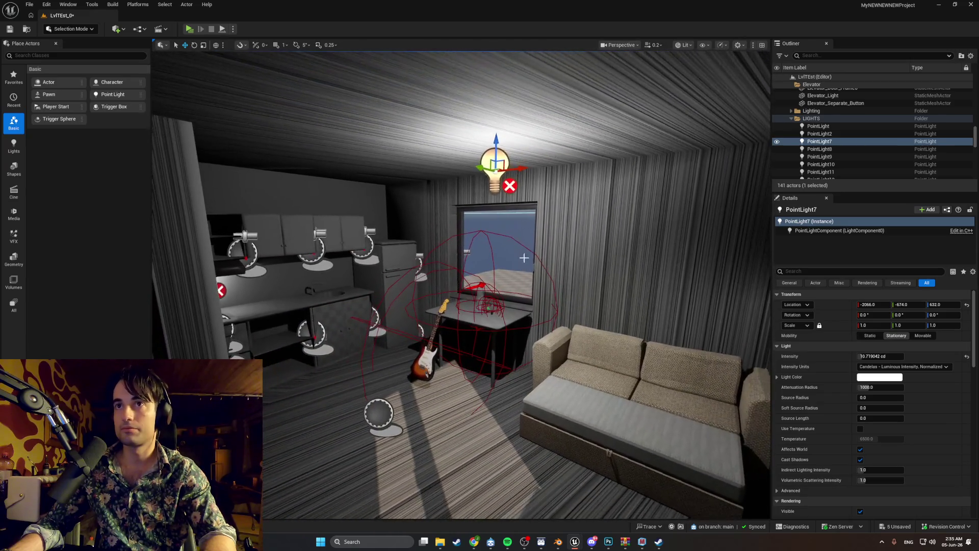
left_click_drag(479, 169, 423, 175)
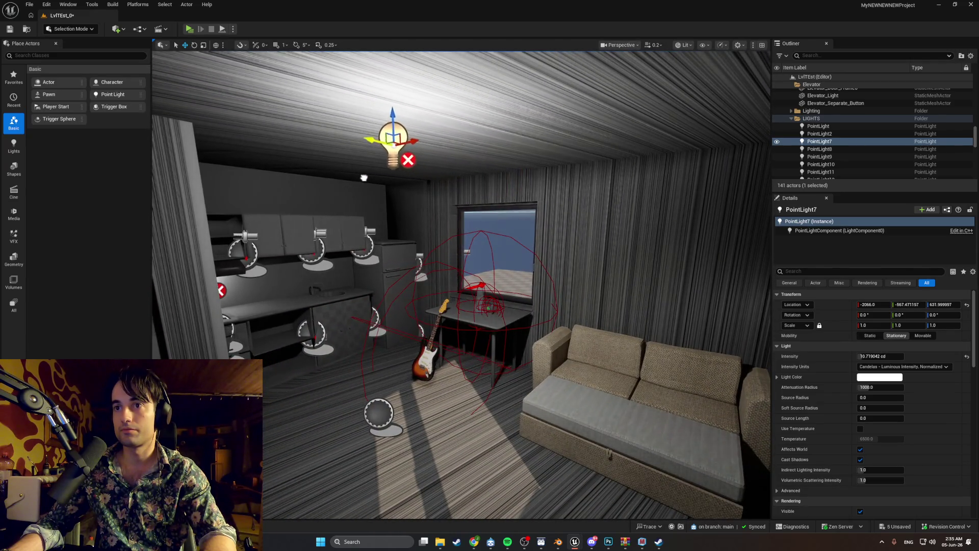
mouse_move(334, 178)
left_mouse_down()
mouse_move(357, 178)
mouse_move(337, 173)
left_mouse_up()
left_click_drag(465, 138, 413, 138)
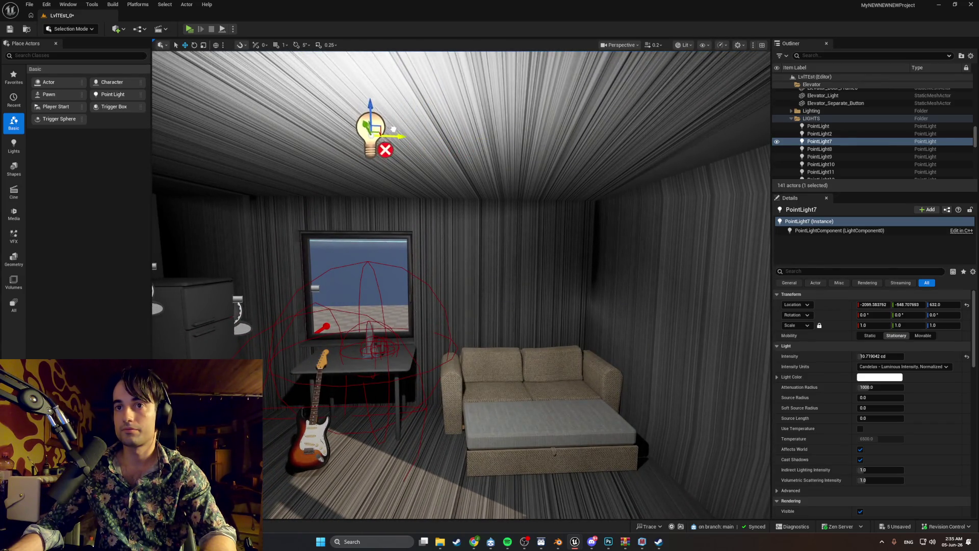
left_click(188, 28)
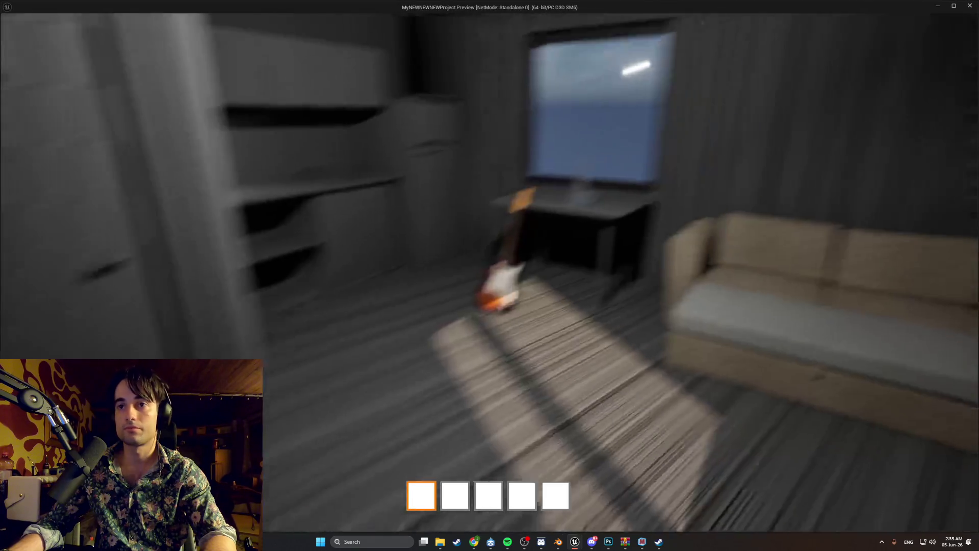
key("s")
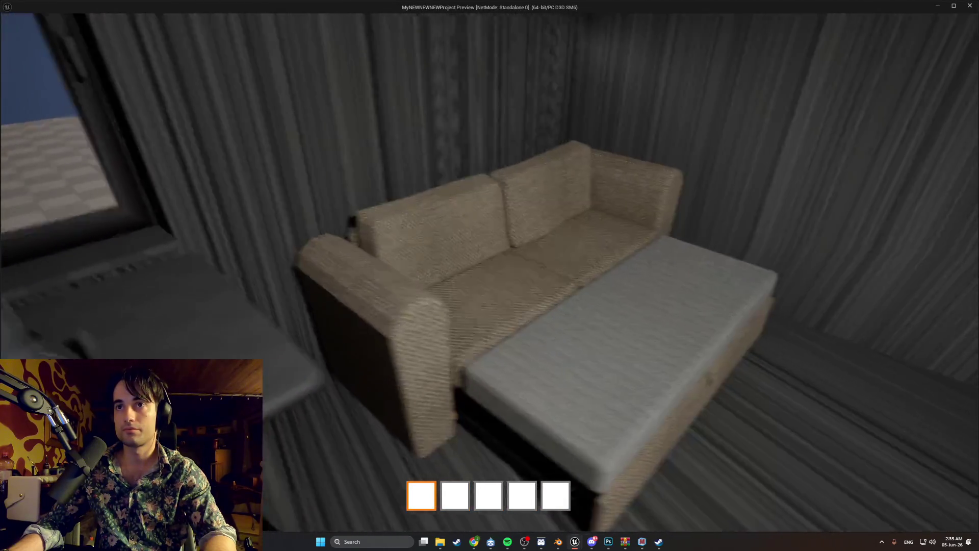
key("d")
key("a")
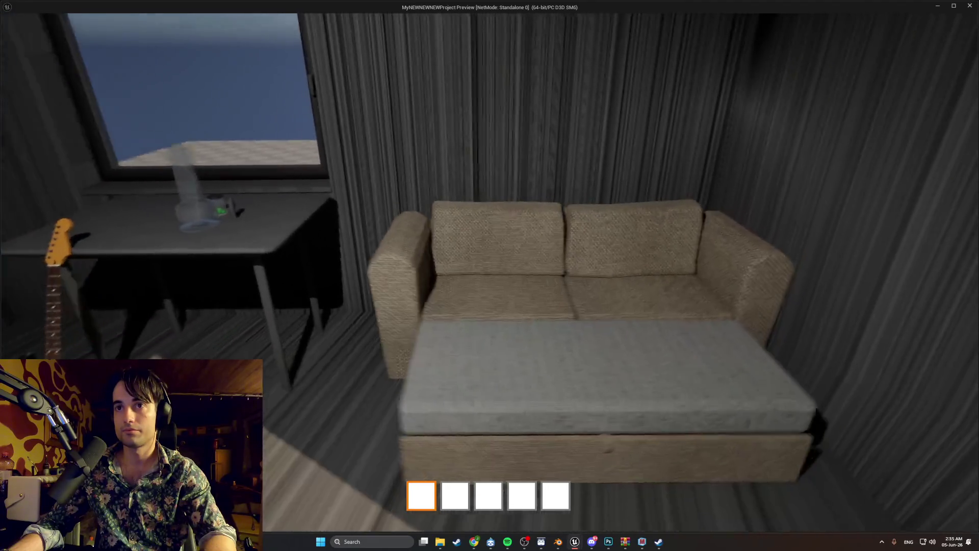
key("s")
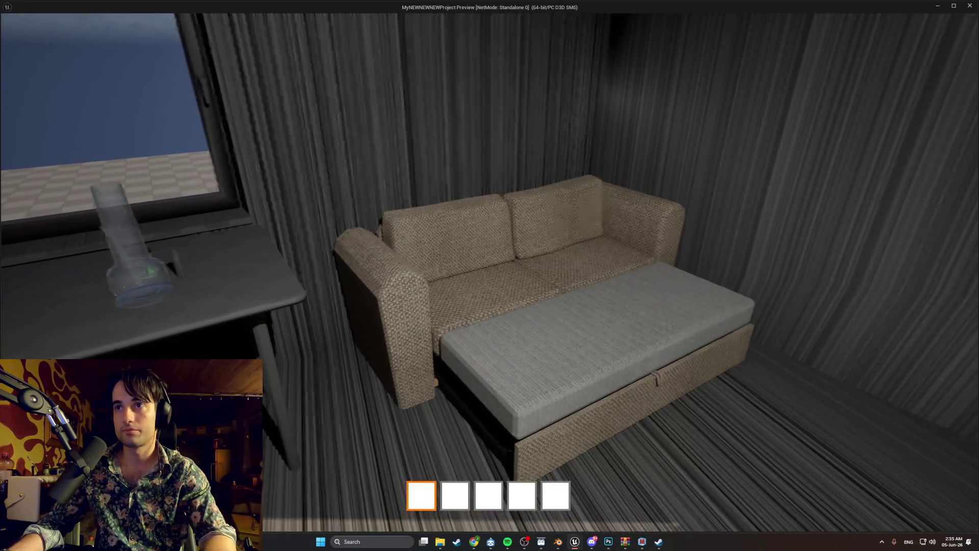
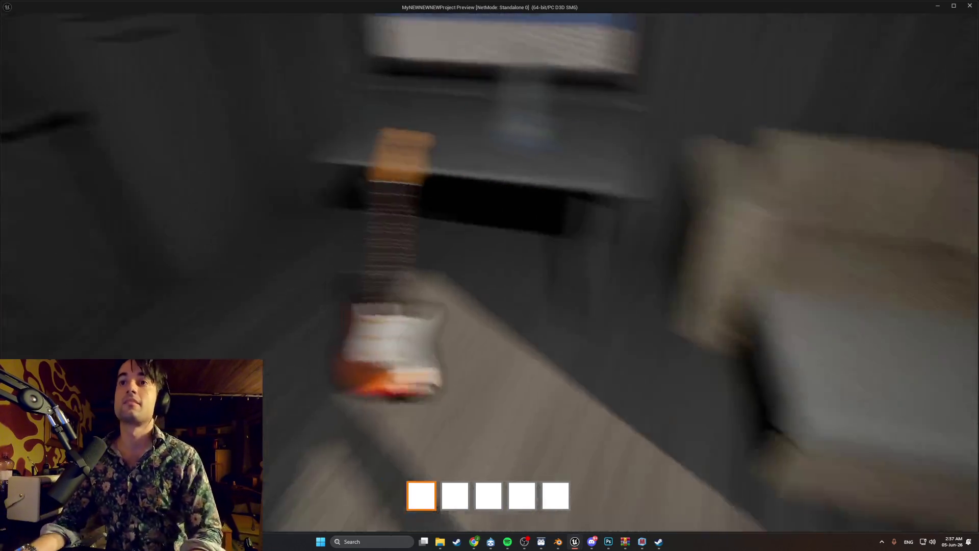
Step: Walk around the pulled-out fabric sofa bed, viewing it up close, from its side and head-on
key("w")
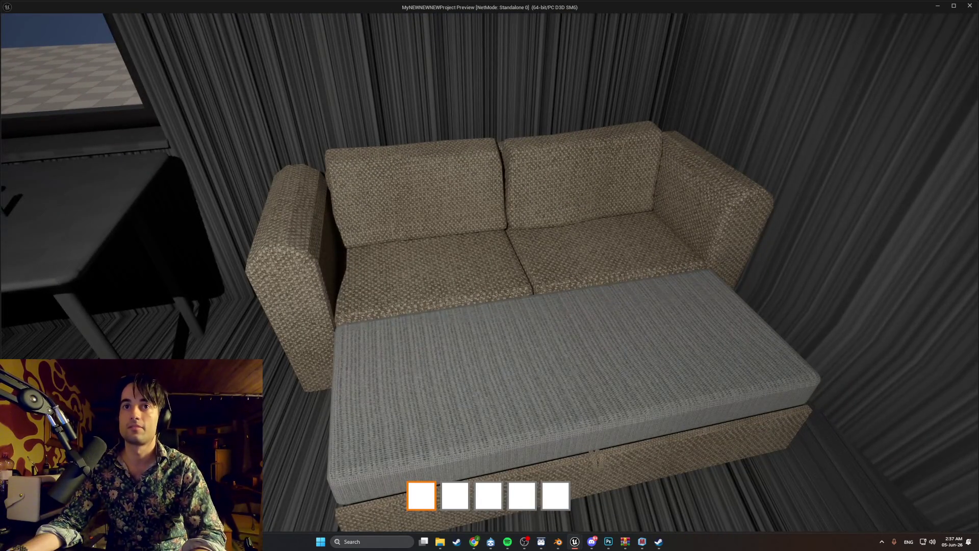
key("w")
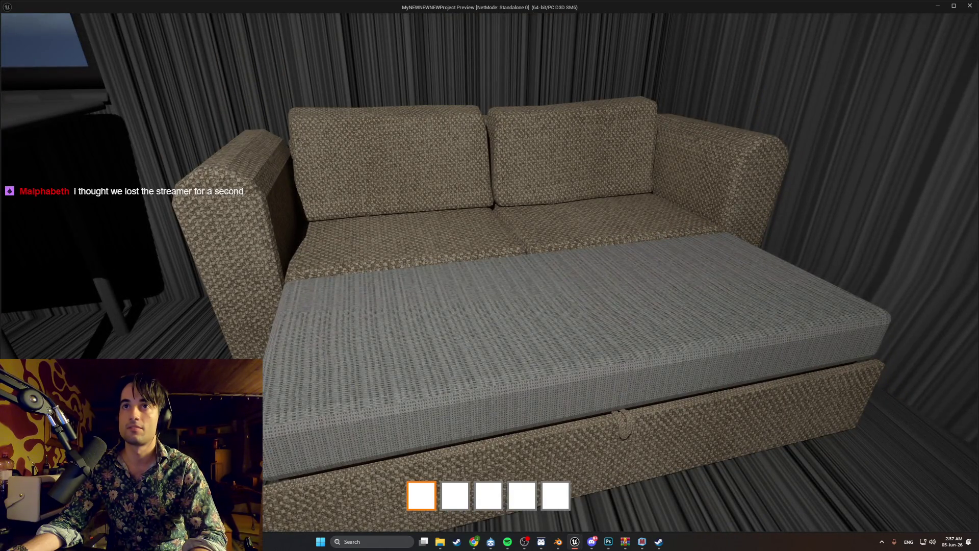
key("s")
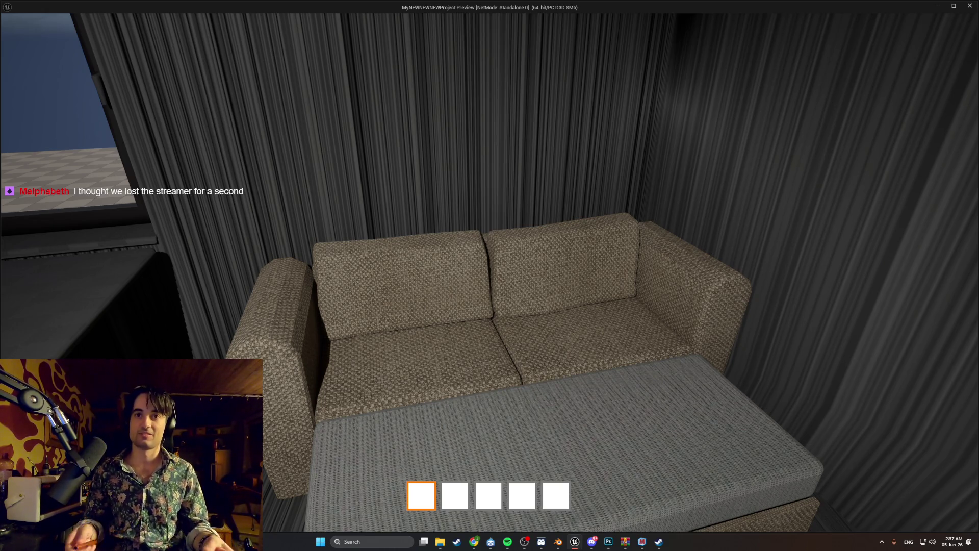
key("s")
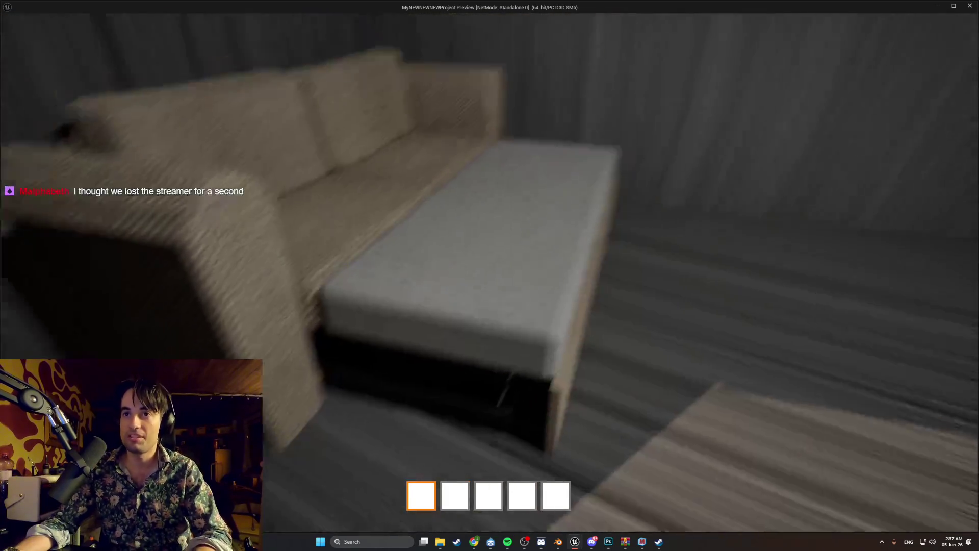
key("s")
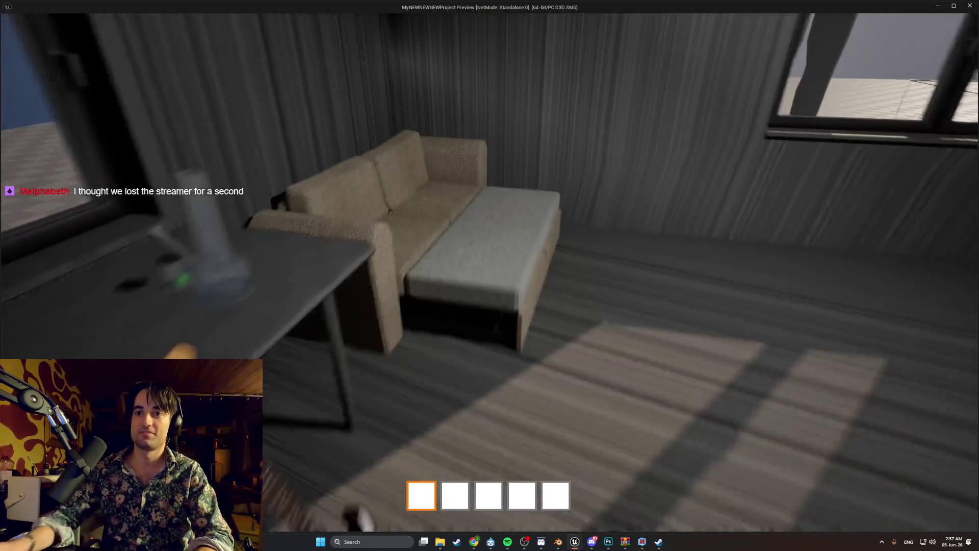
key("s")
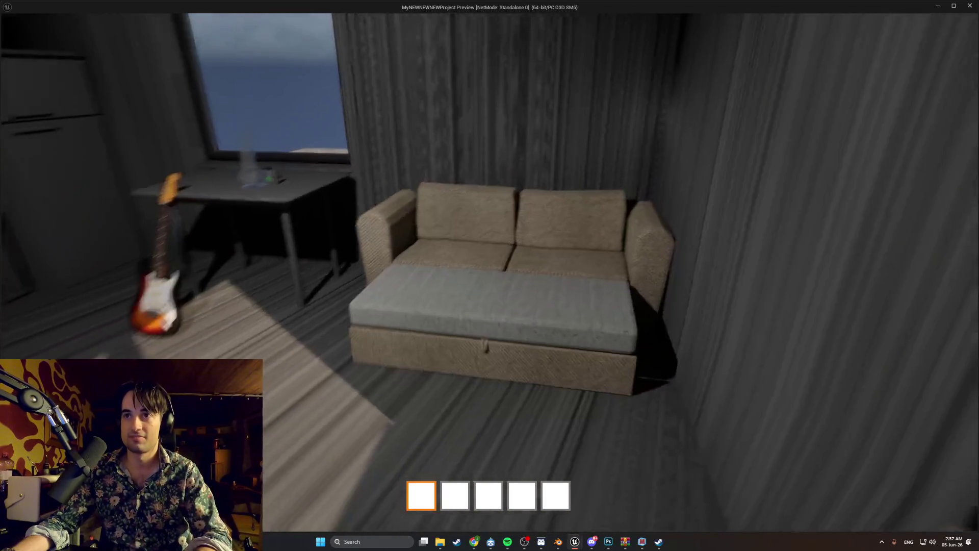
key("w")
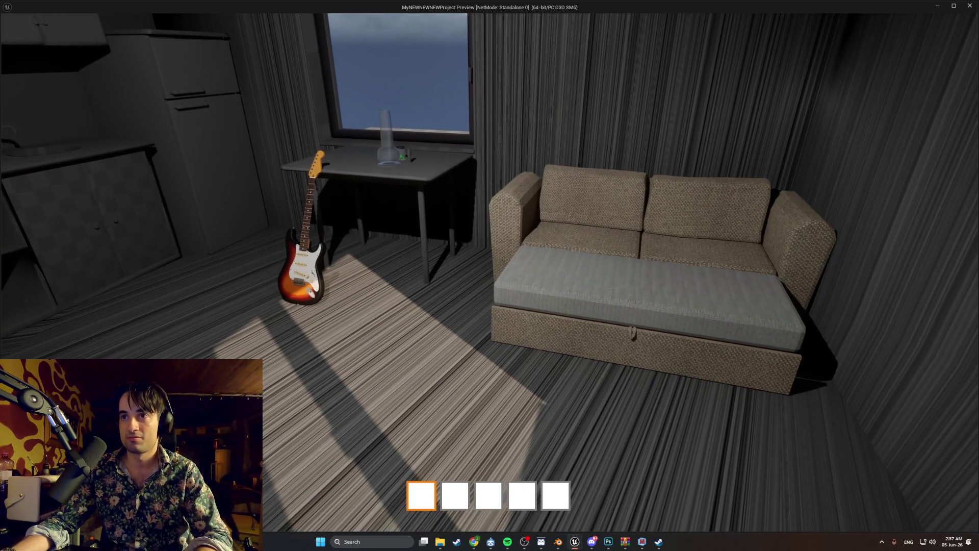
mouse_move(489, 276)
key("d")
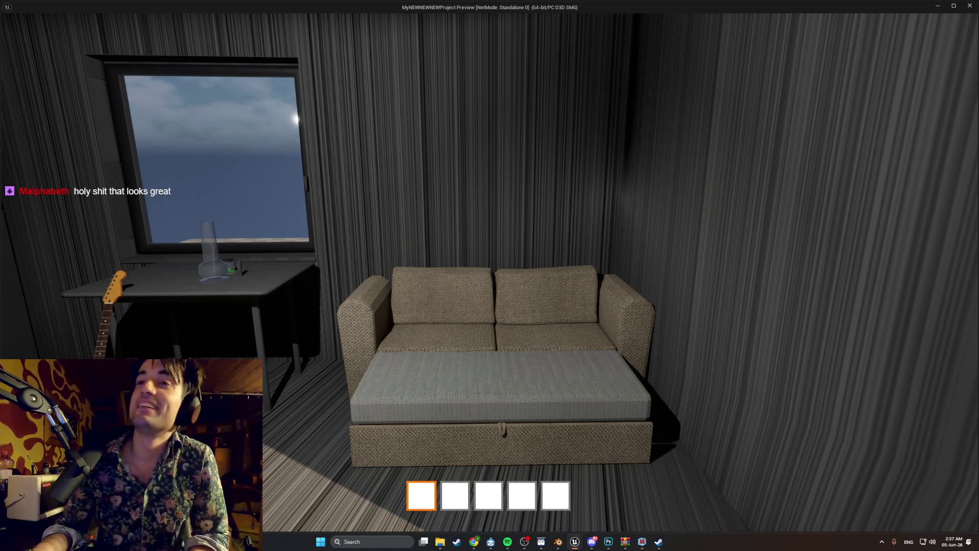
key("w")
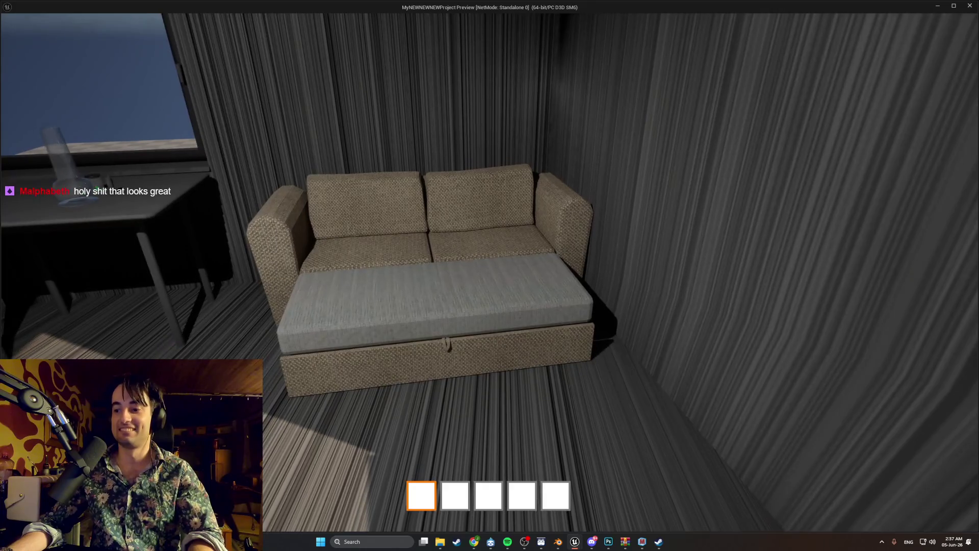
Step: Examine the sofa's corner and pull-out mattress, then turn back toward the guitar by the desk
key("s")
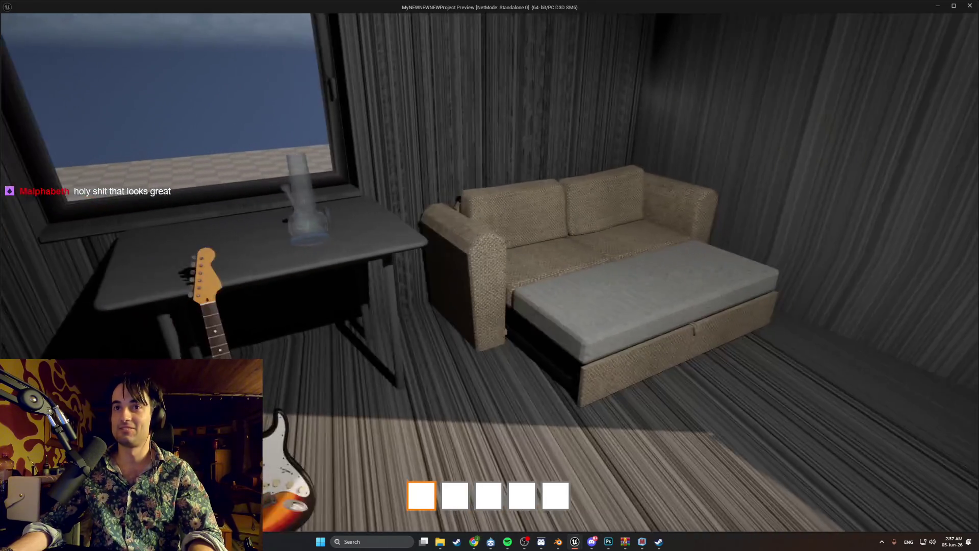
key("w")
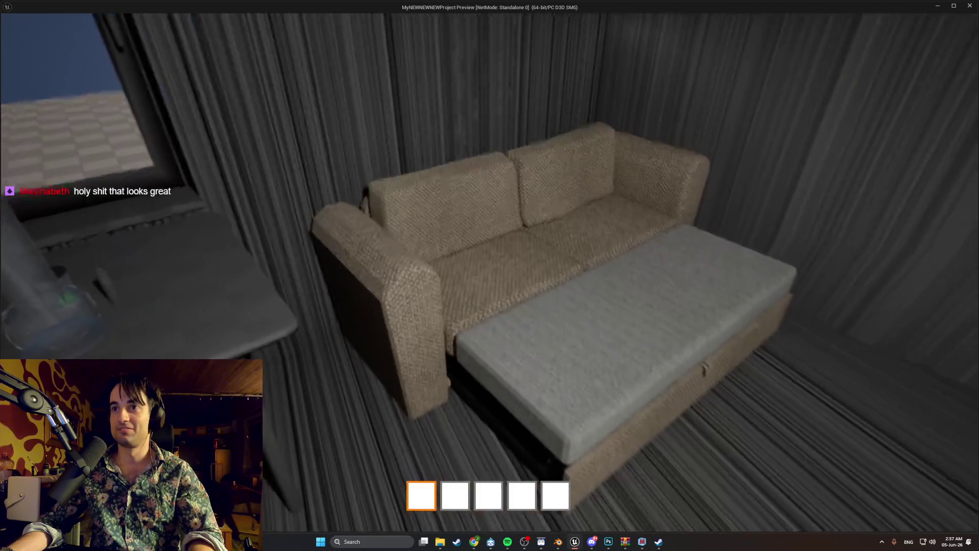
key("w")
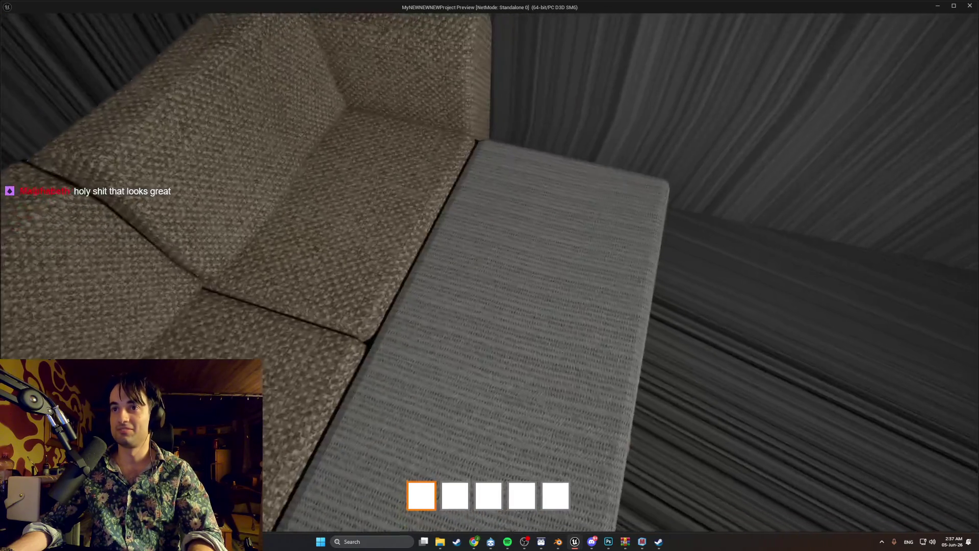
key("s")
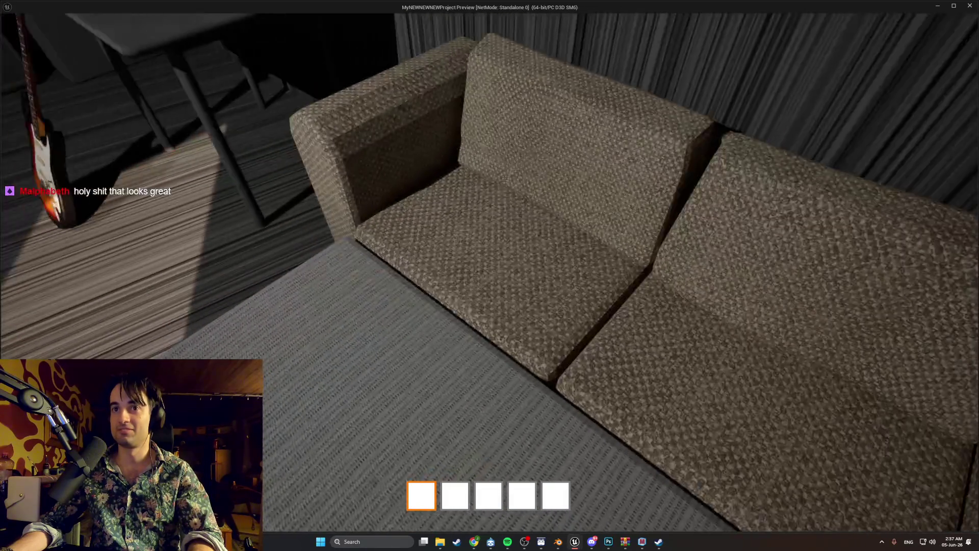
key("s")
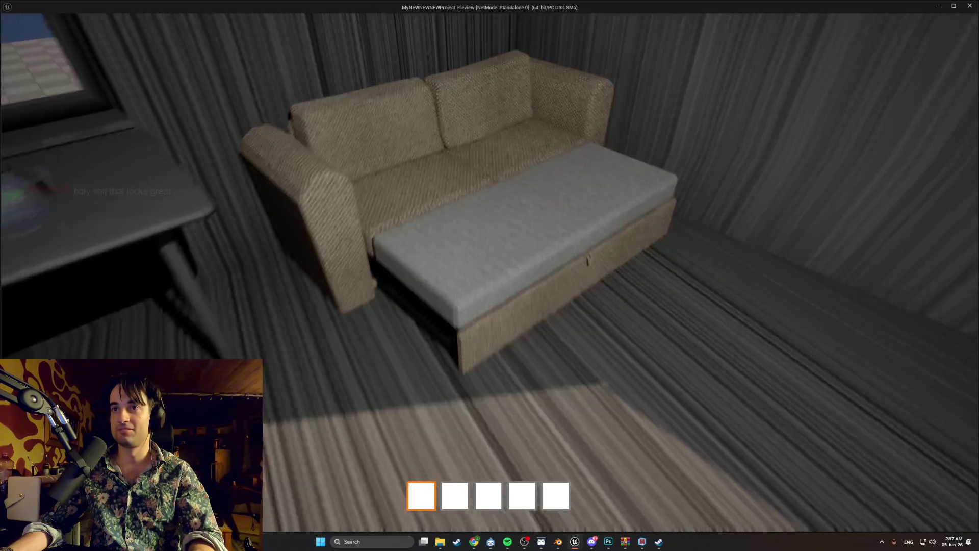
Step: Pick up the guitar by the desk and drop it onto the sofa bed
key("e")
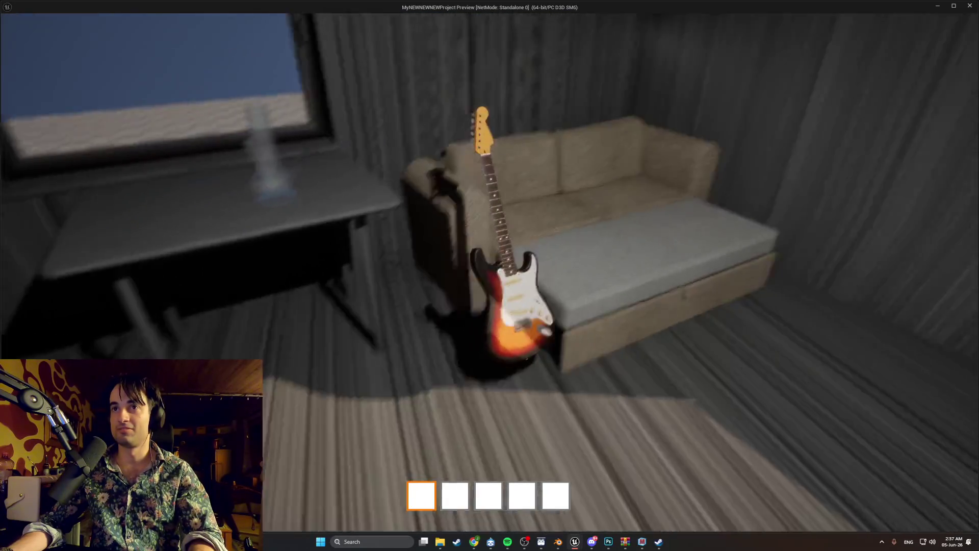
key("e")
key("w")
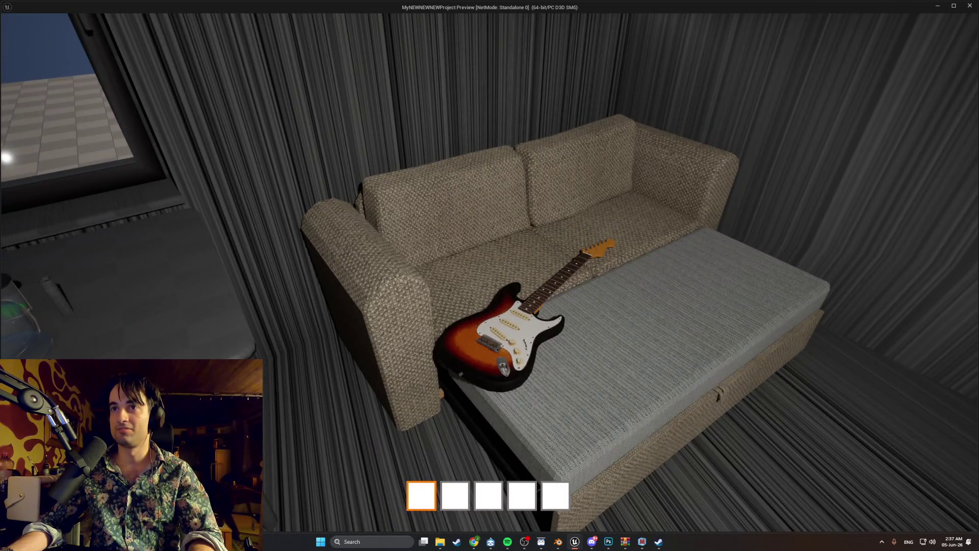
key("s")
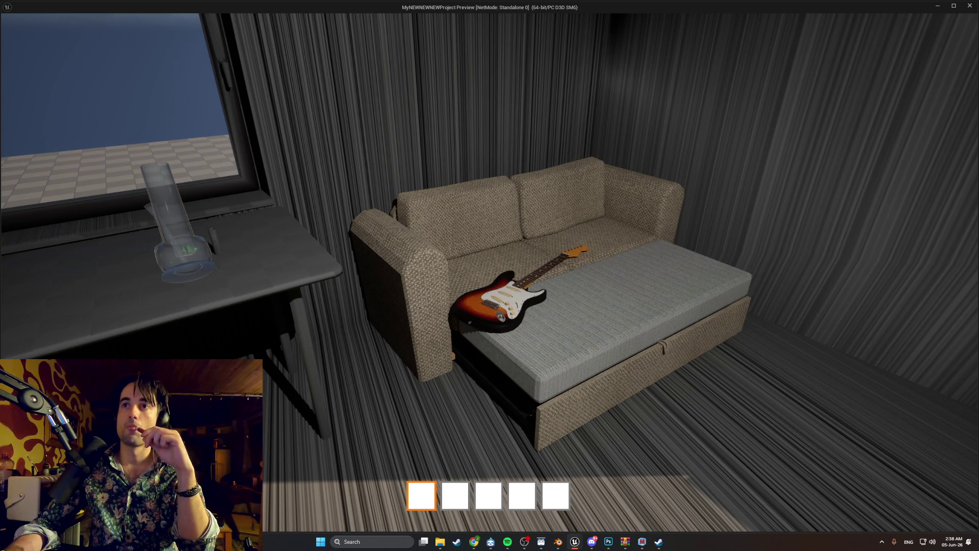
Step: Inspect the guitar on the sofa from far back, up close and from the left end
key("s")
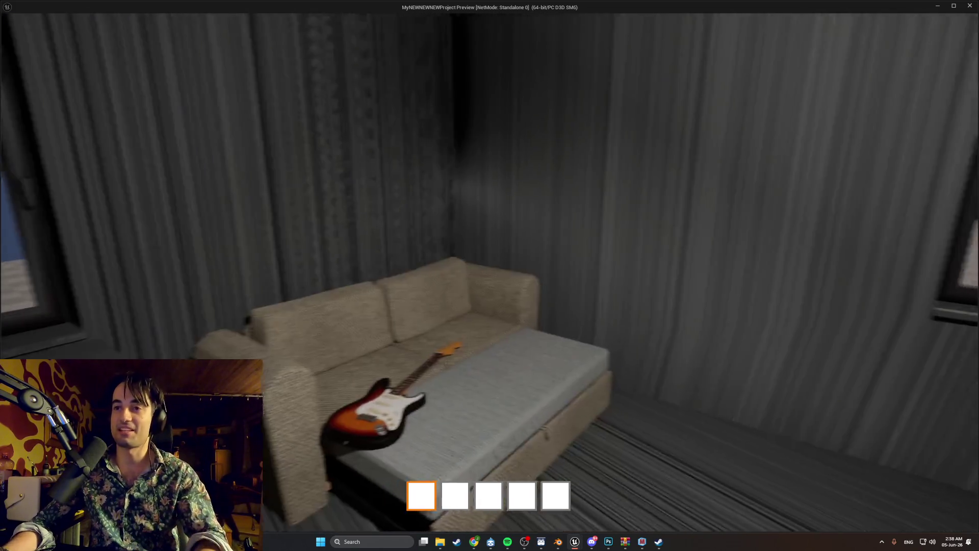
key("w")
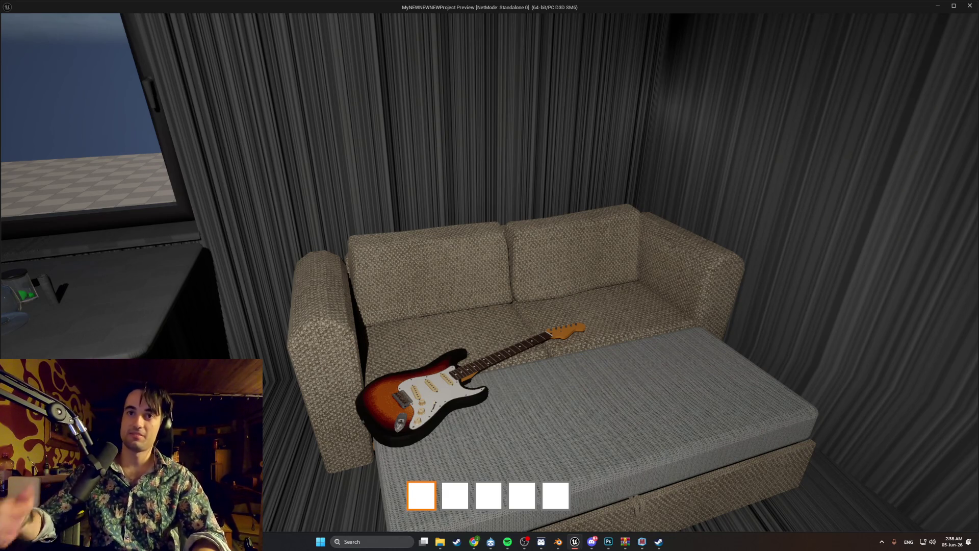
key("s")
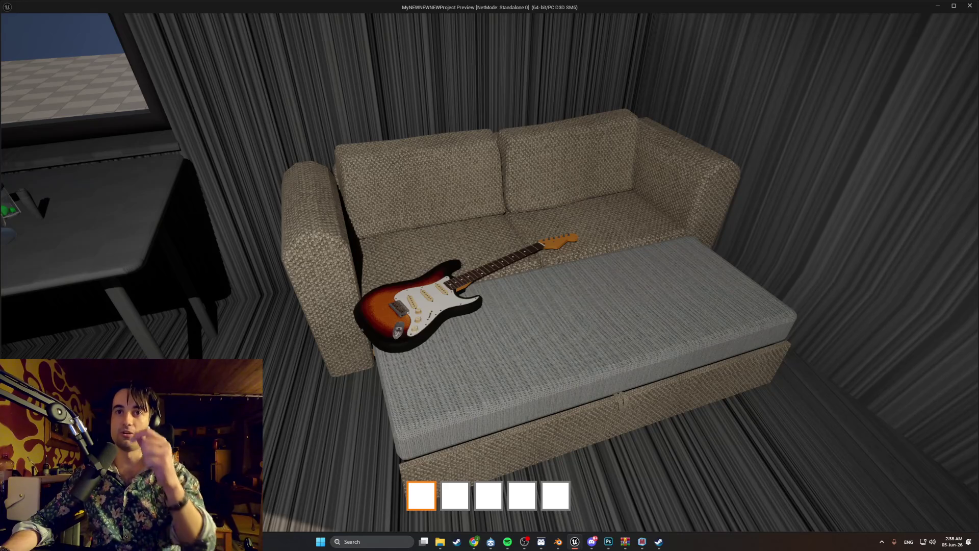
key("w")
key("s")
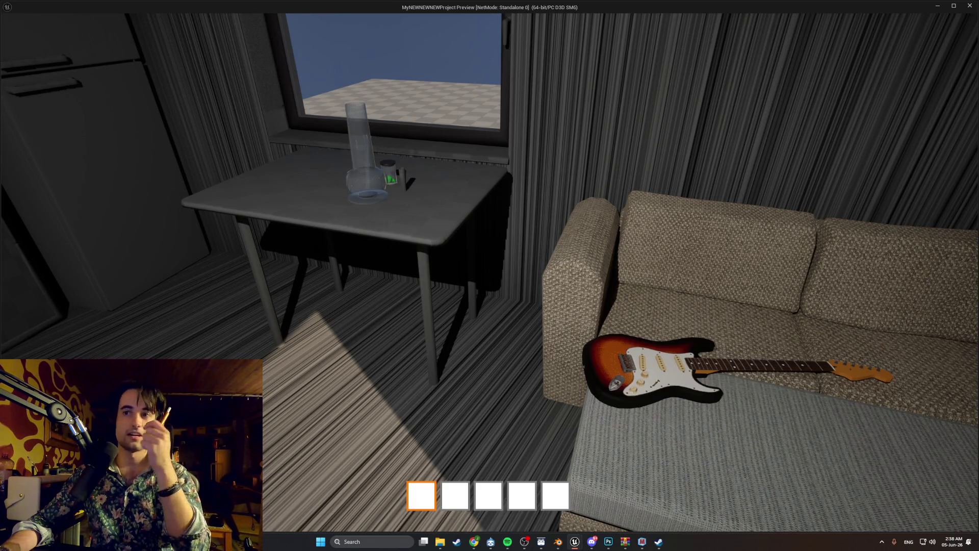
mouse_move(490, 275)
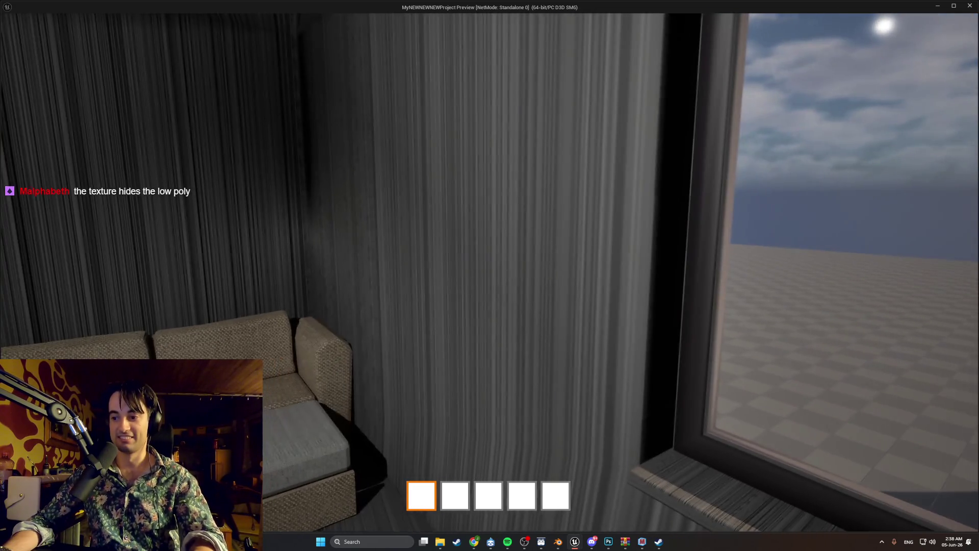
key("w")
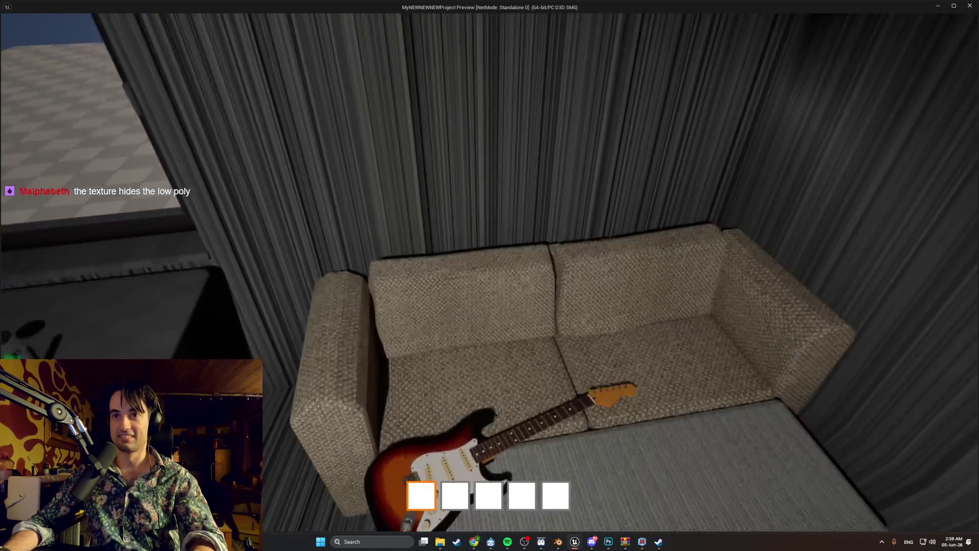
key("a")
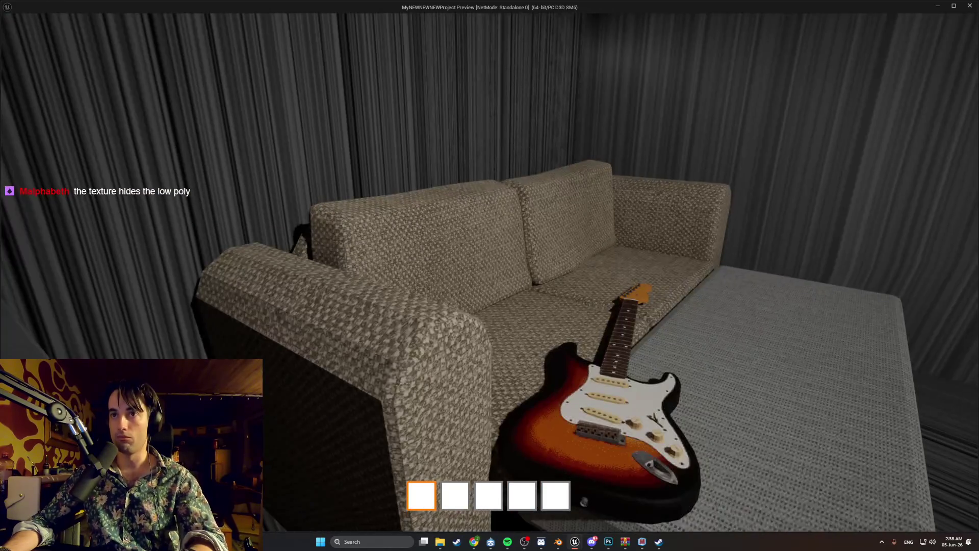
key("s")
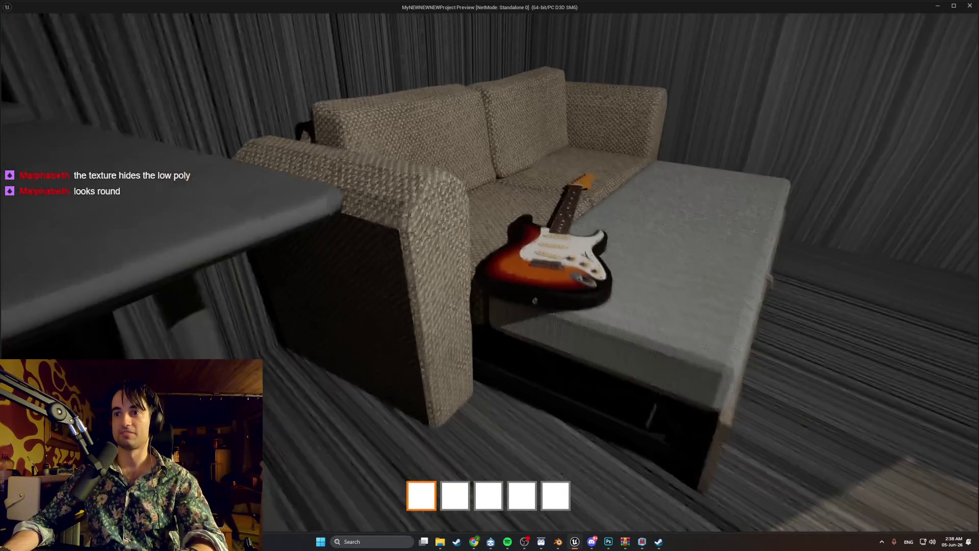
key("s")
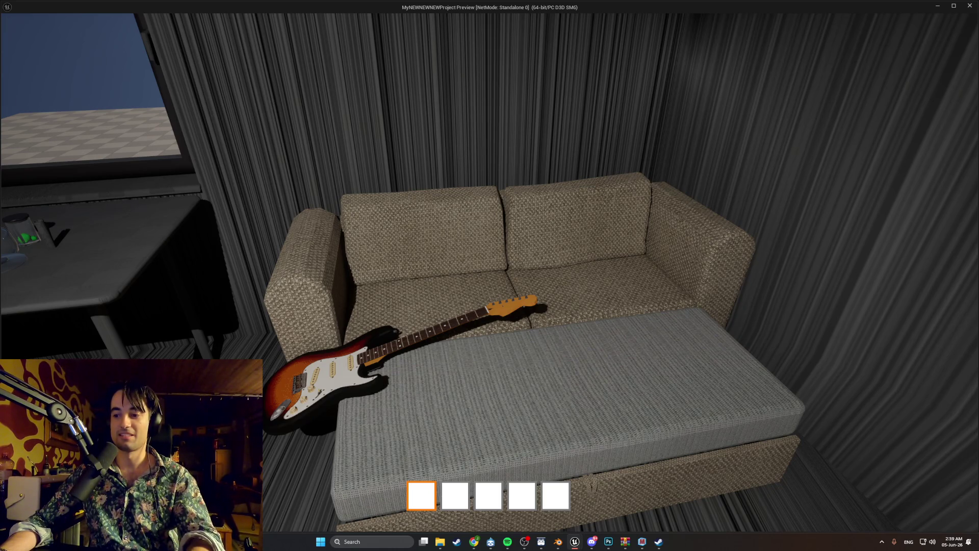
Step: Walk up toward the table and sofa and drop the carried guitar with Q
key("w")
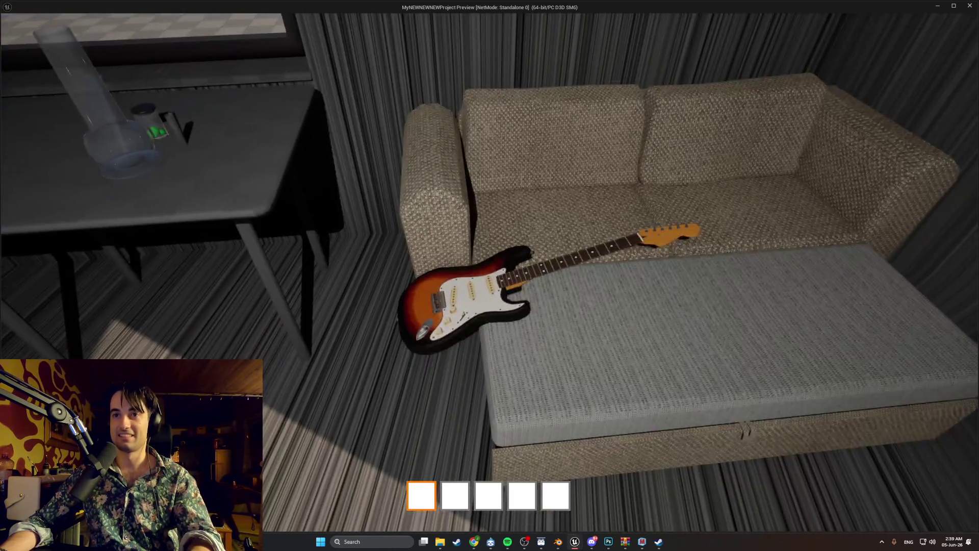
key("q")
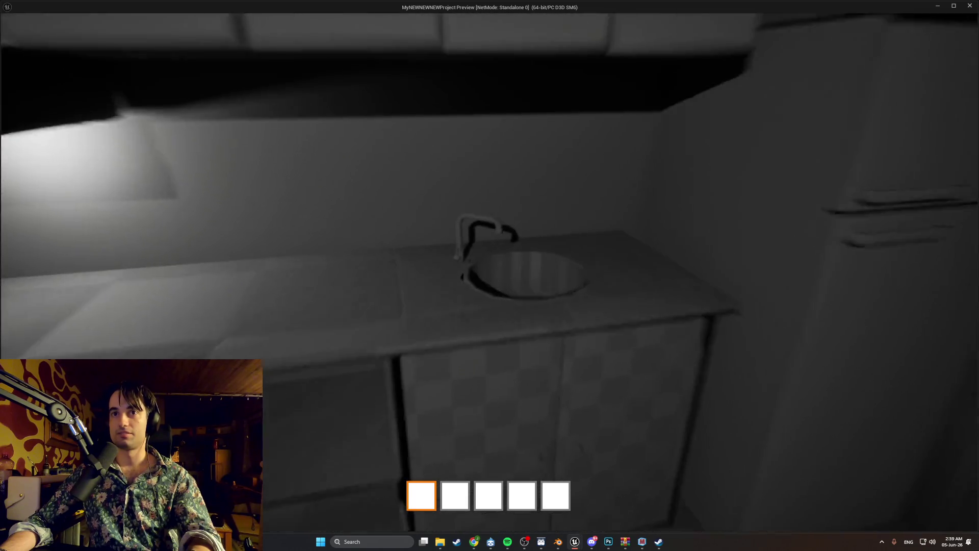
Step: Leave the kitchen sink and move sideways until the whole sofa is in view
key("s")
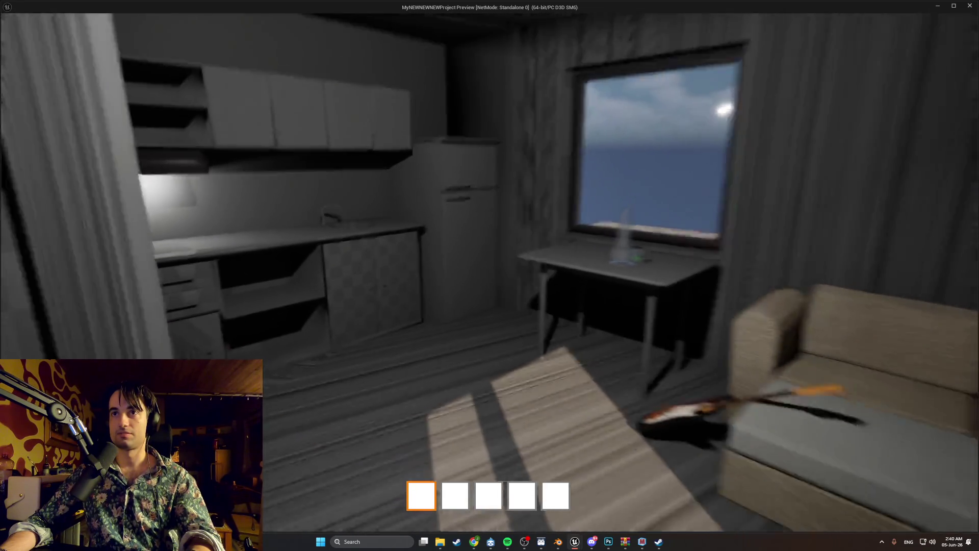
key("d")
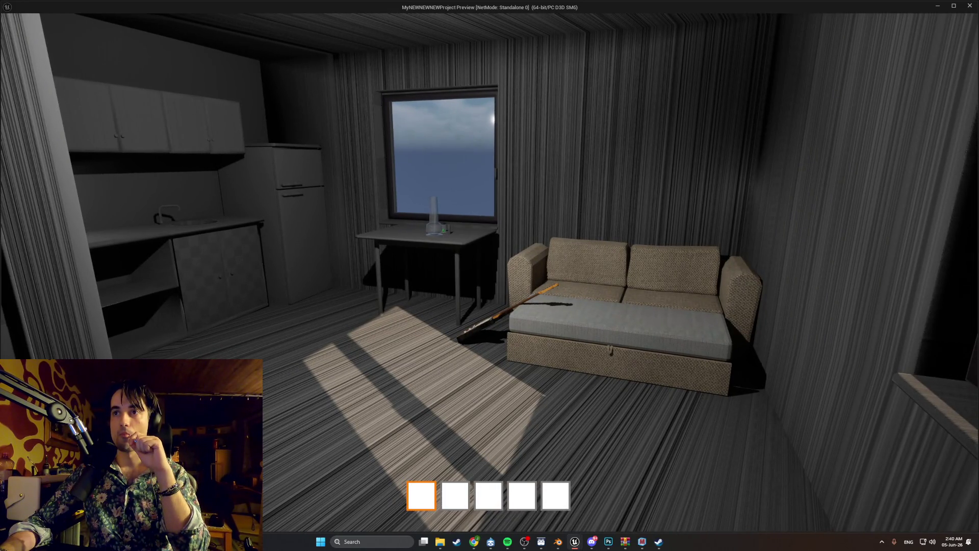
key("d")
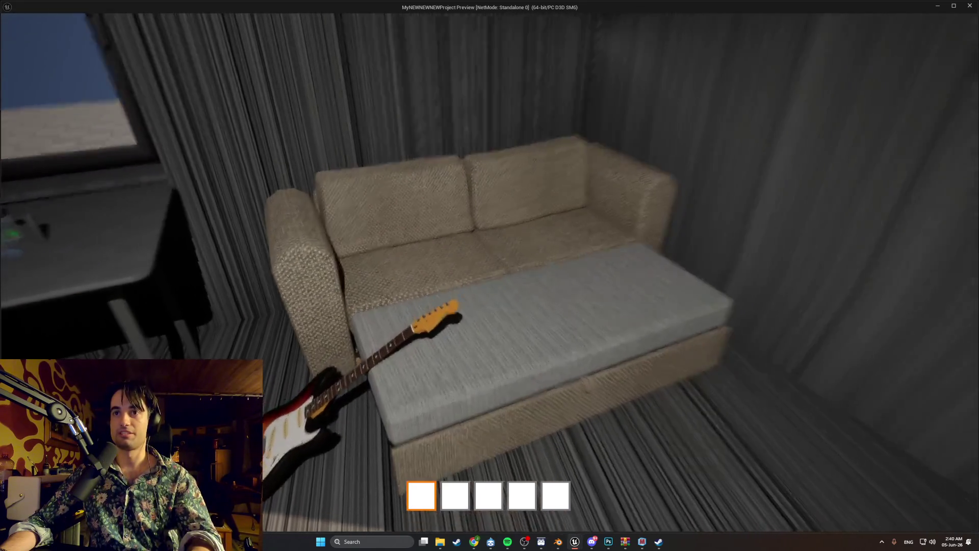
key("s")
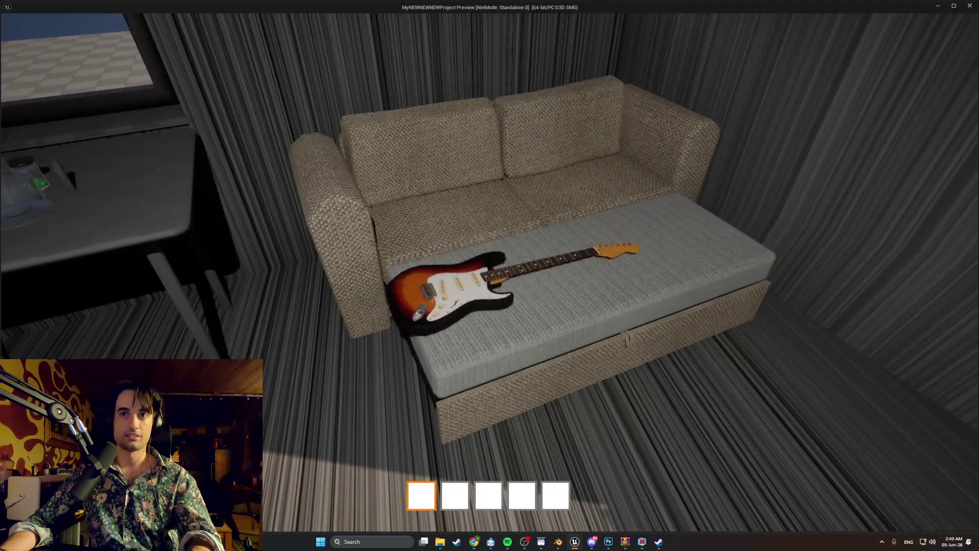
Step: Approach the sofa and guitar, back off toward the table, then knock the guitar onto the floor
mouse_move(489, 275)
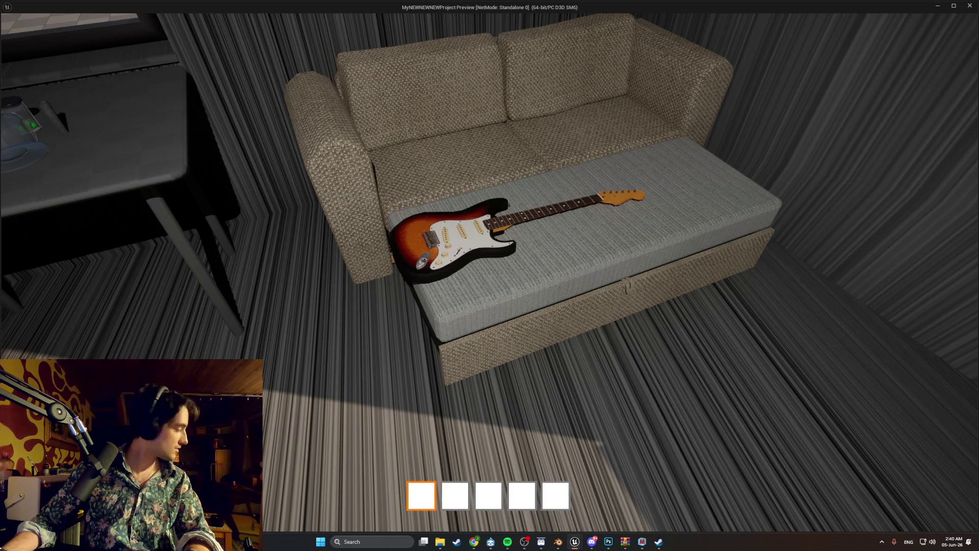
key("w")
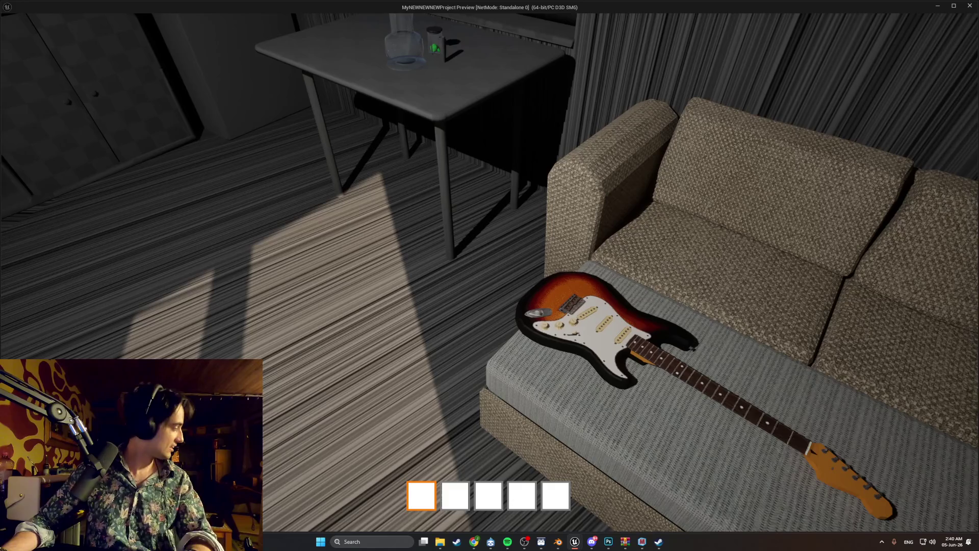
key("a")
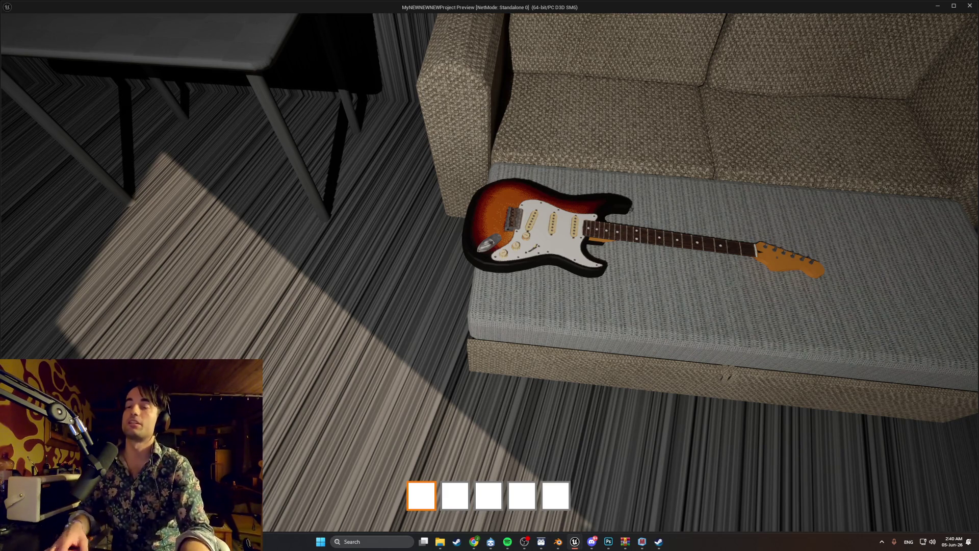
key("s")
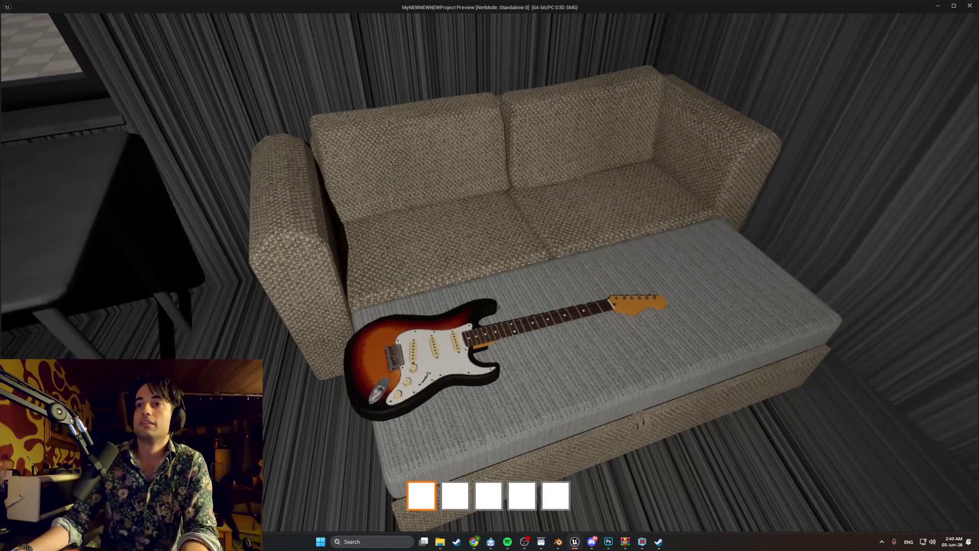
key("s")
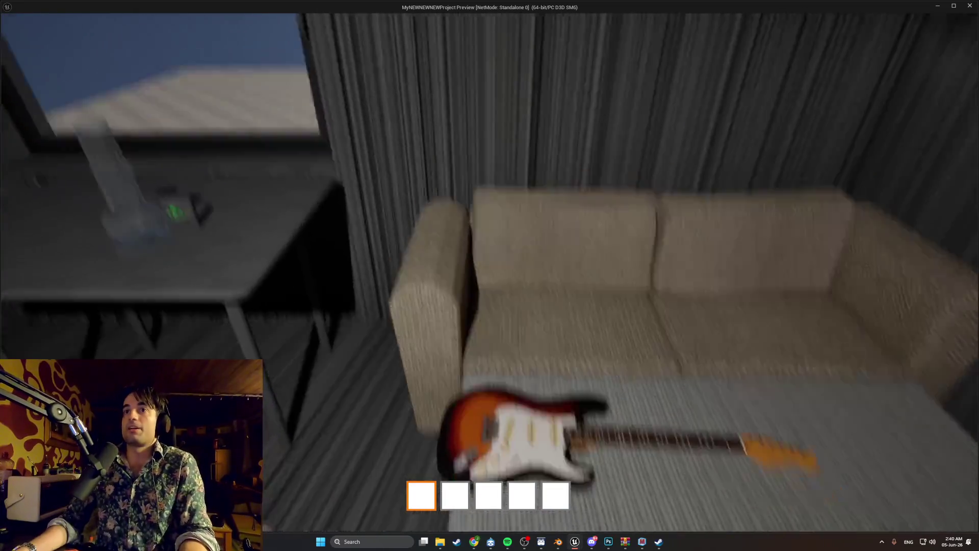
key("s")
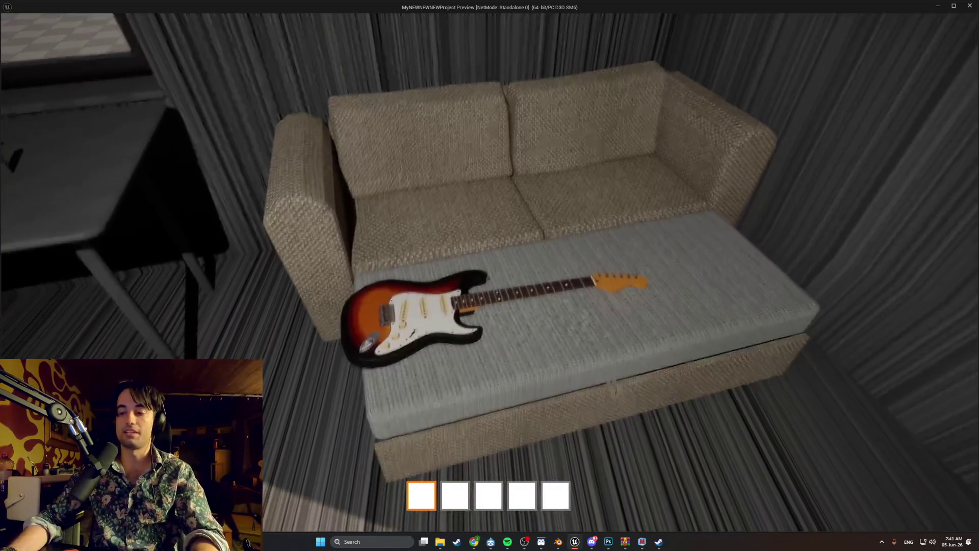
key("e")
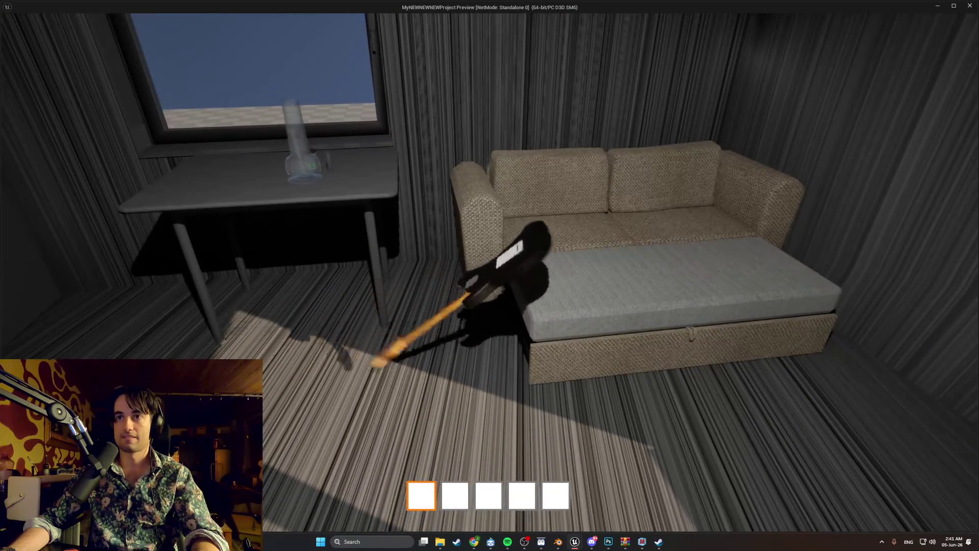
Step: Stand the guitar upright against the couch and step back to view it with the desk
key("e")
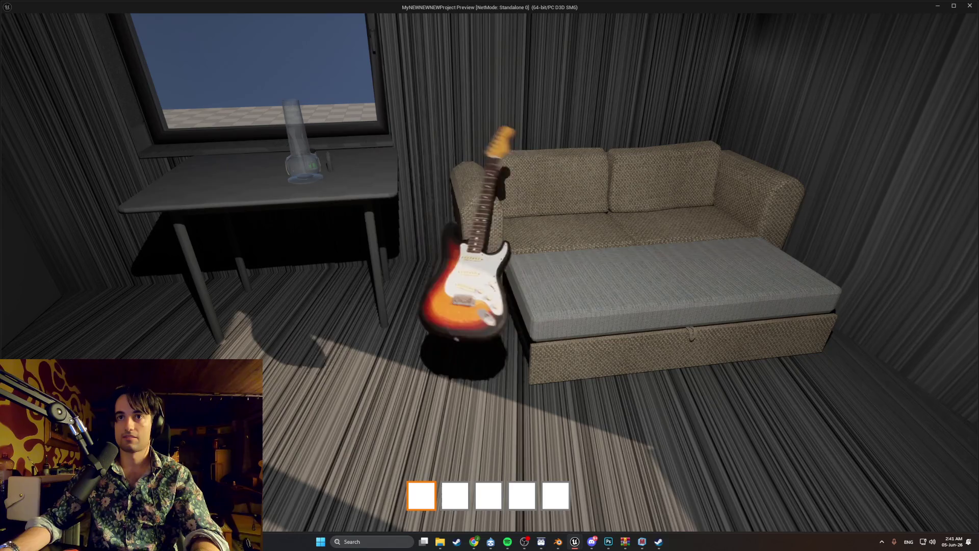
key("s")
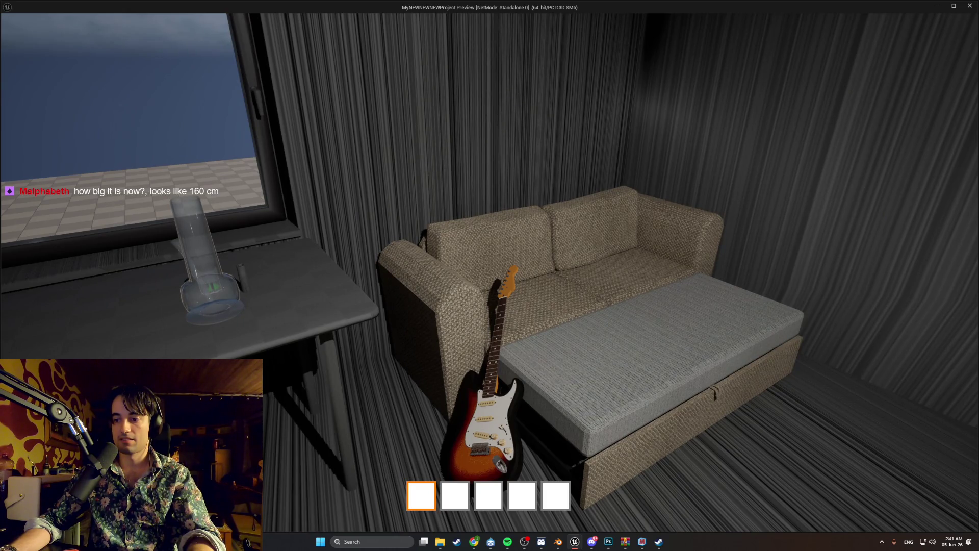
key("w")
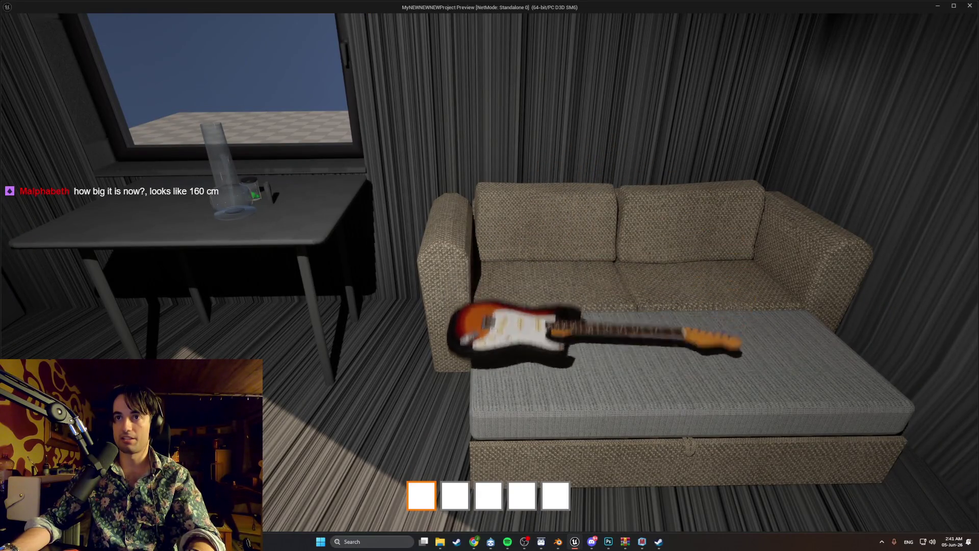
Step: Move close to the guitar on the seat, then back off and shift sideways to view the couch
key("w")
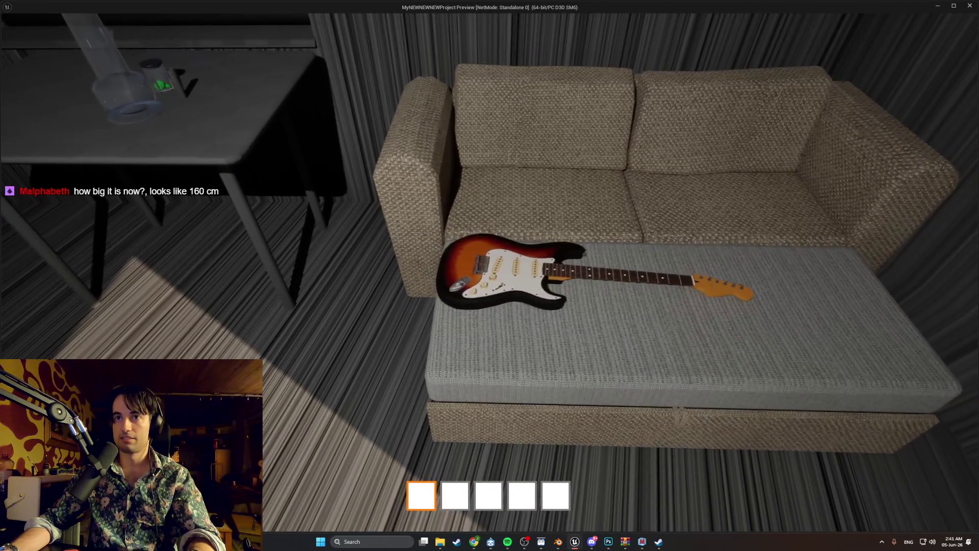
key("w")
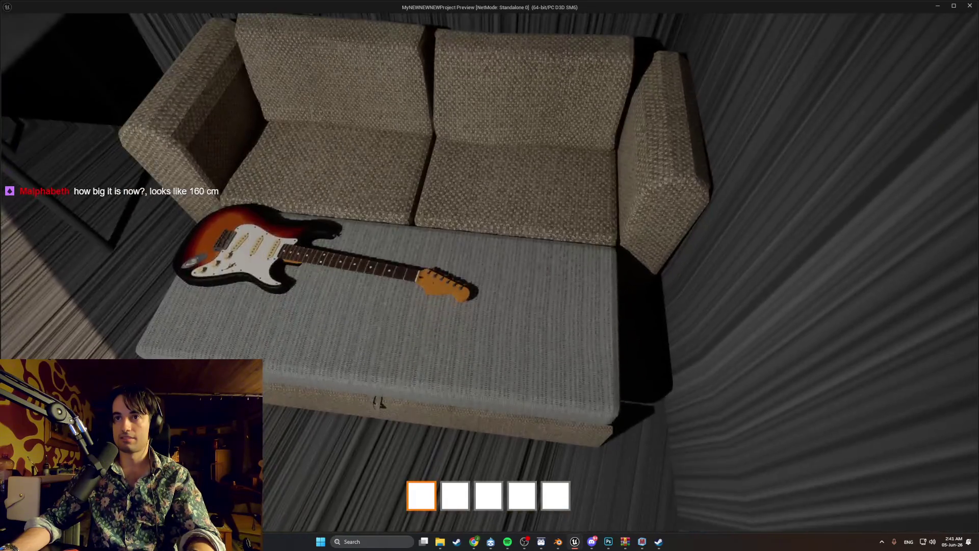
key("s")
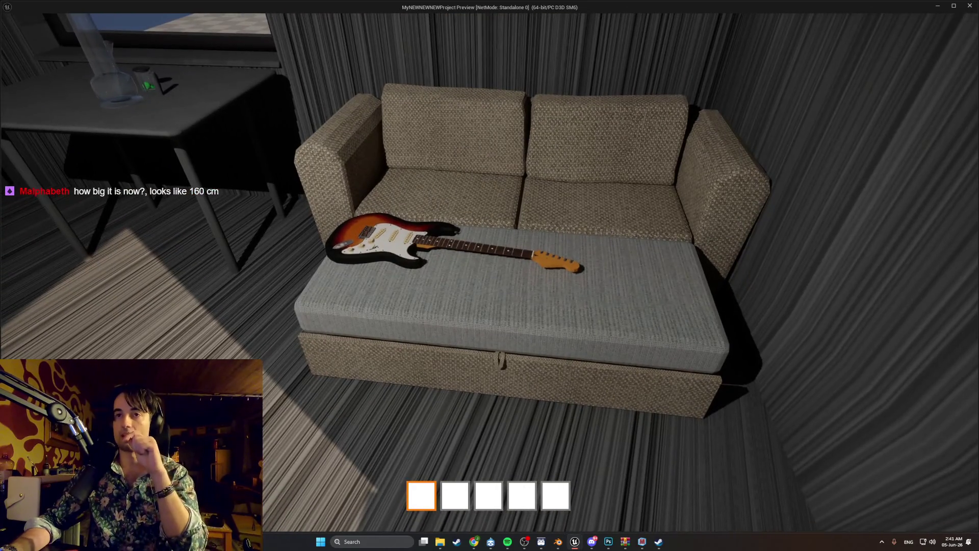
key("d")
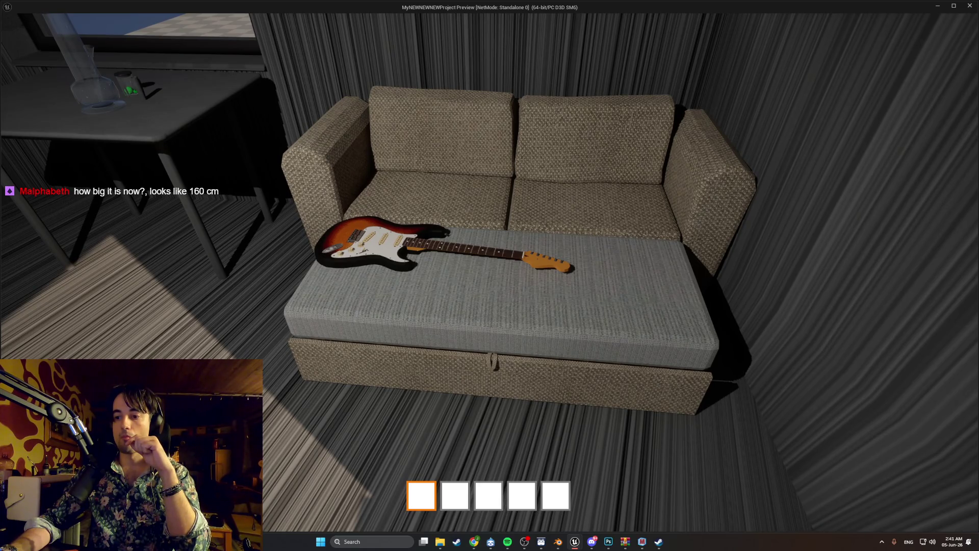
key("d")
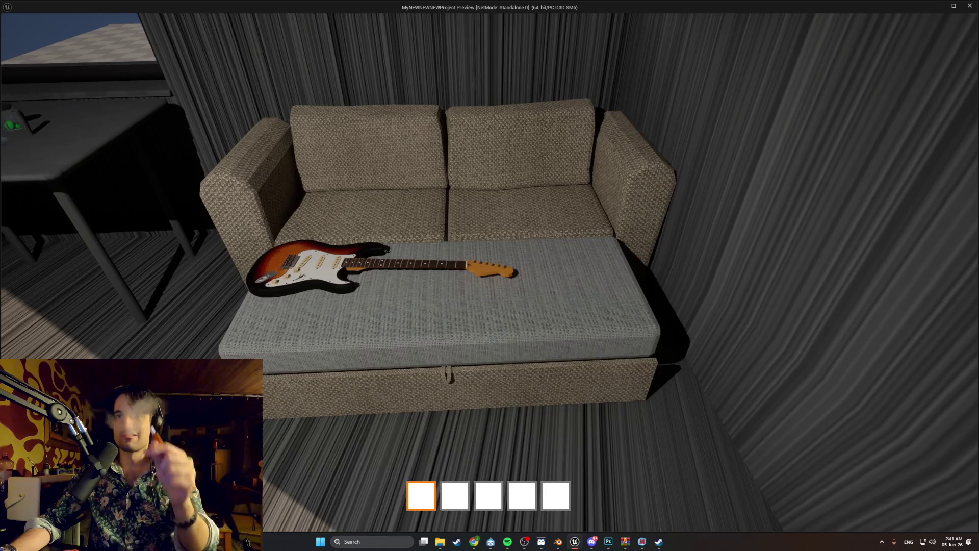
key("a")
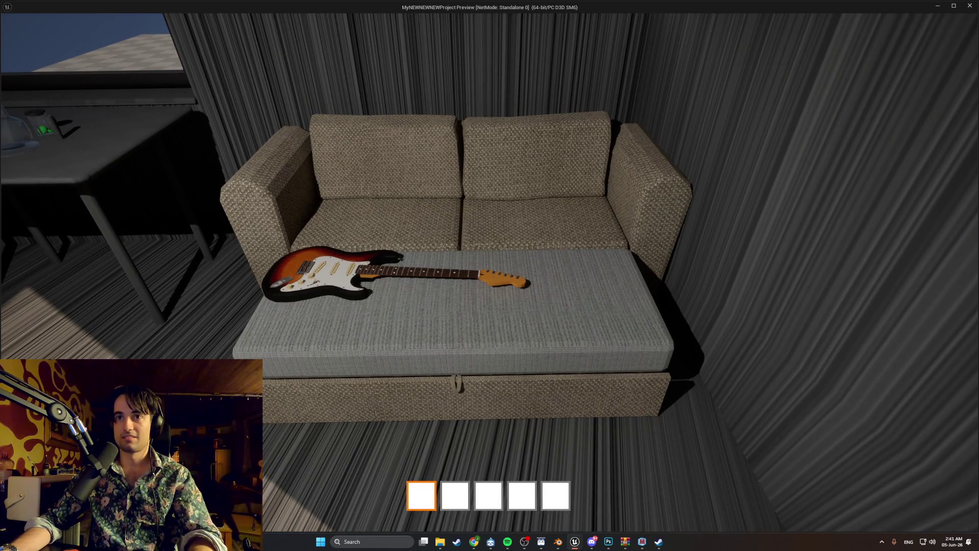
mouse_move(489, 275)
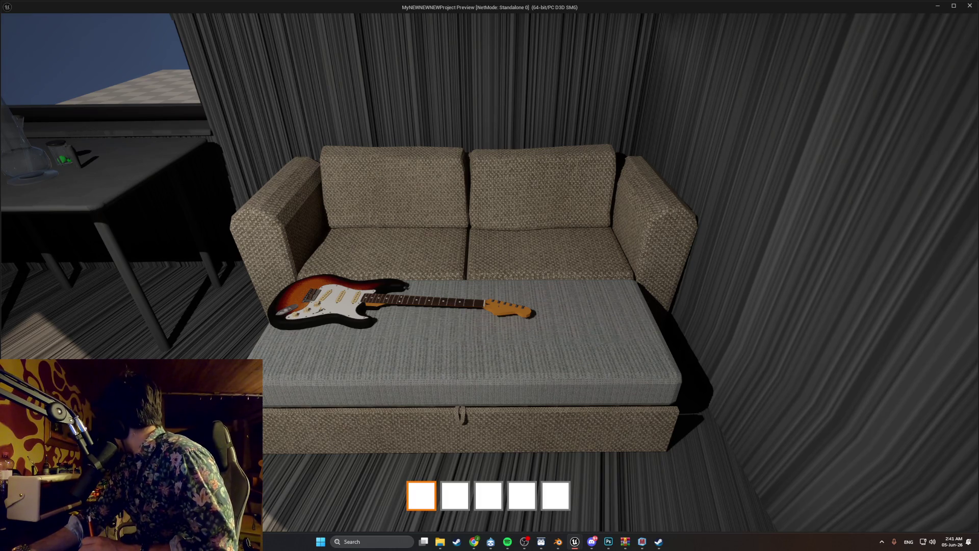
Step: Circle the sofa, looking down at its cushions and backing off toward the table
key("s")
key("w")
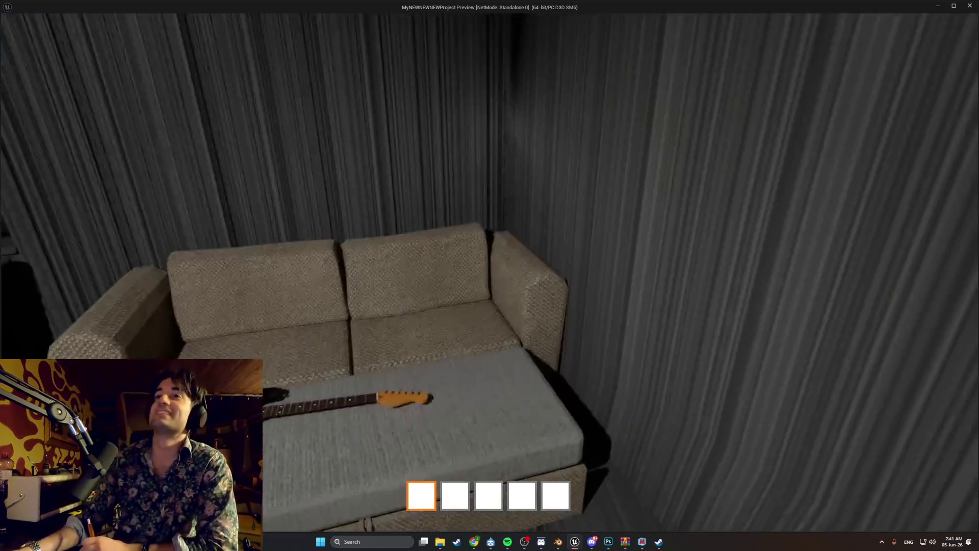
key("s")
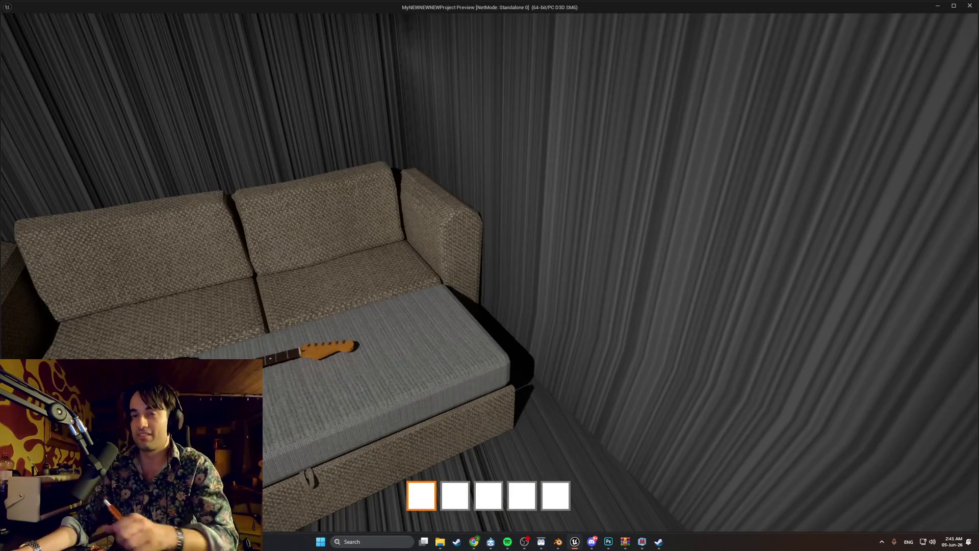
key("w")
key("s")
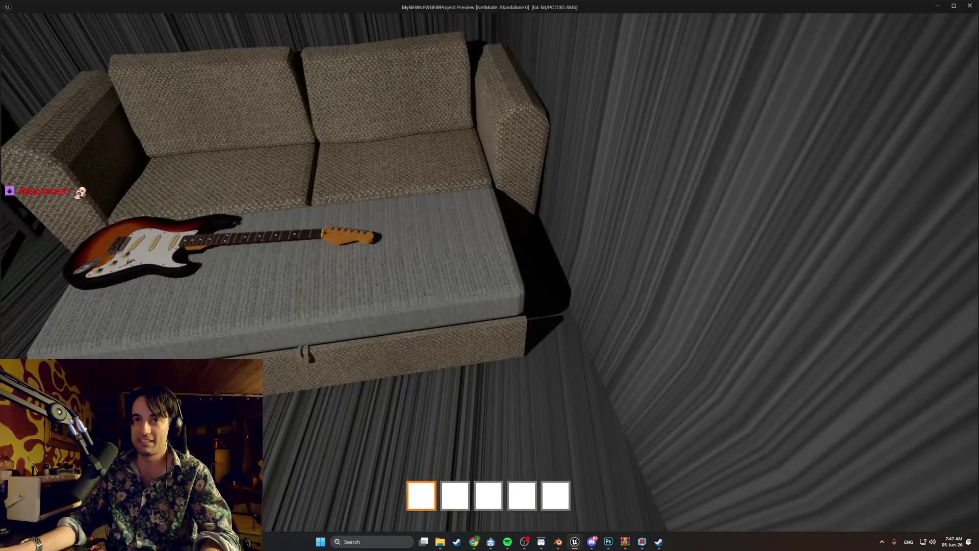
key("w")
key("s")
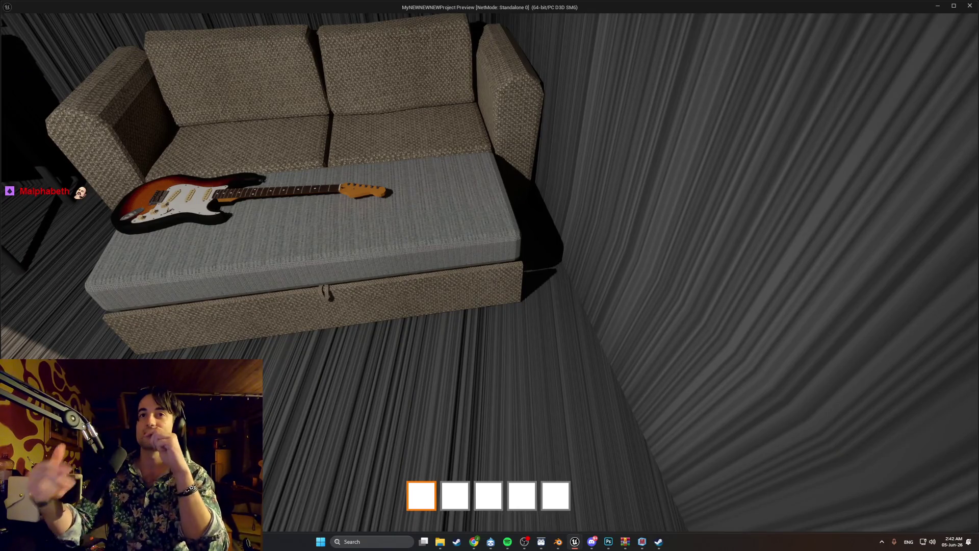
key("s")
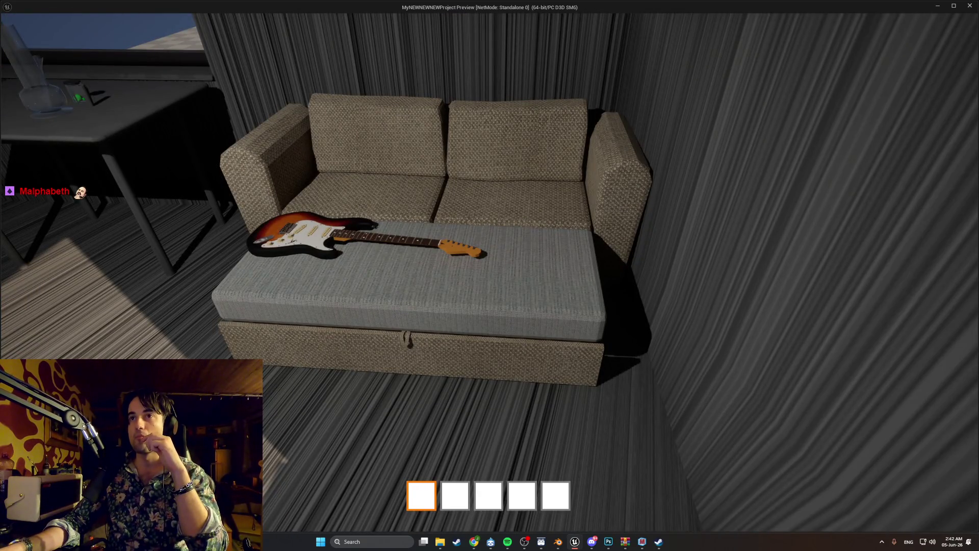
key("s")
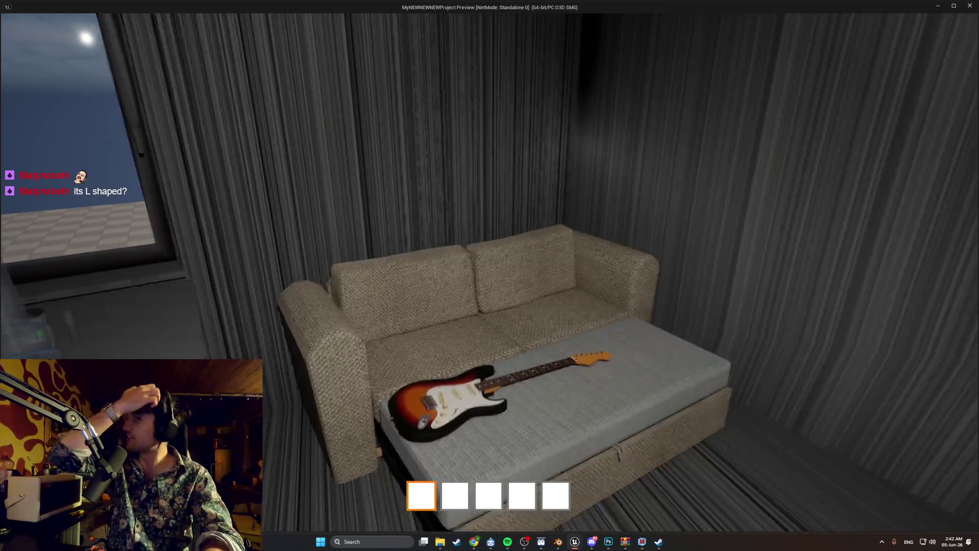
key("w")
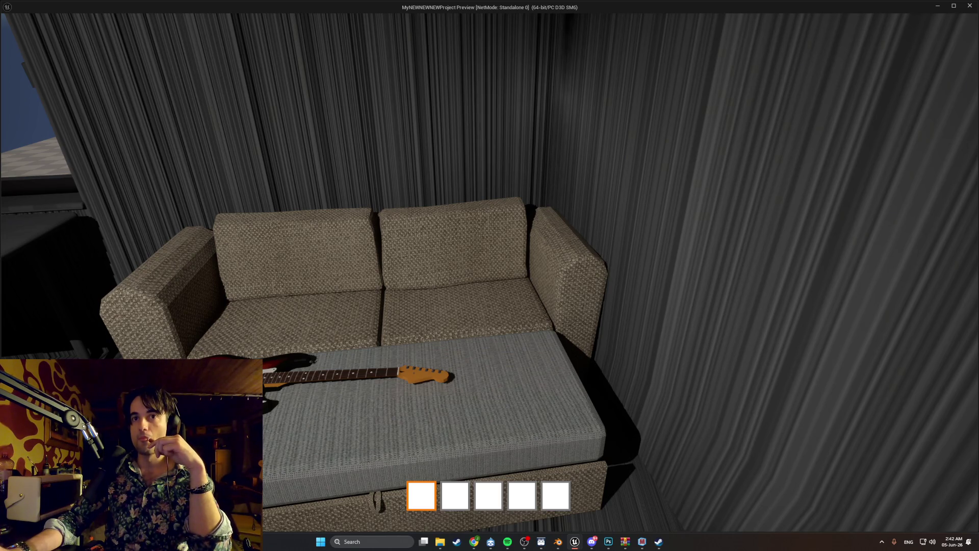
Step: View the window beside the sofa and walk over its left arm to face it again
key("s")
key("d")
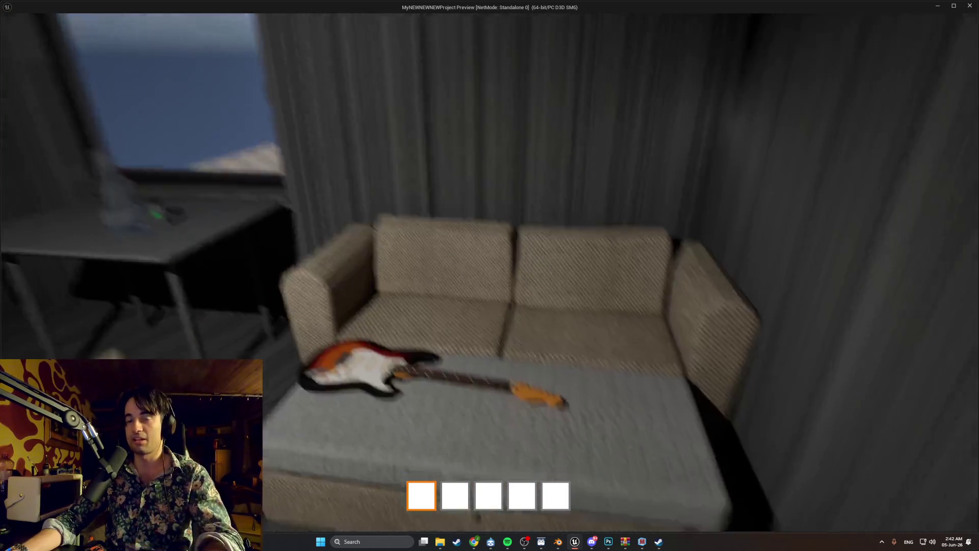
key("s")
key("a")
key("w")
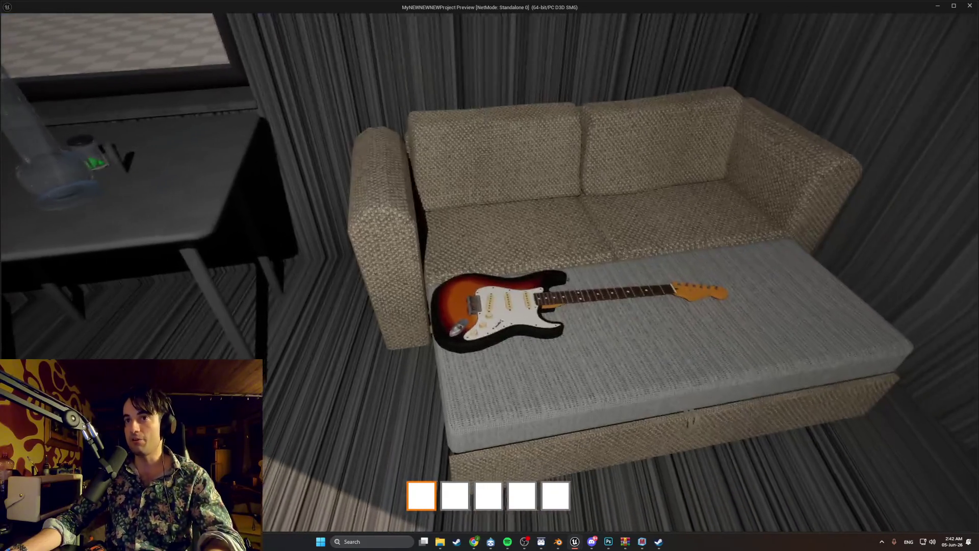
key("s")
key("a")
key("d")
key("w")
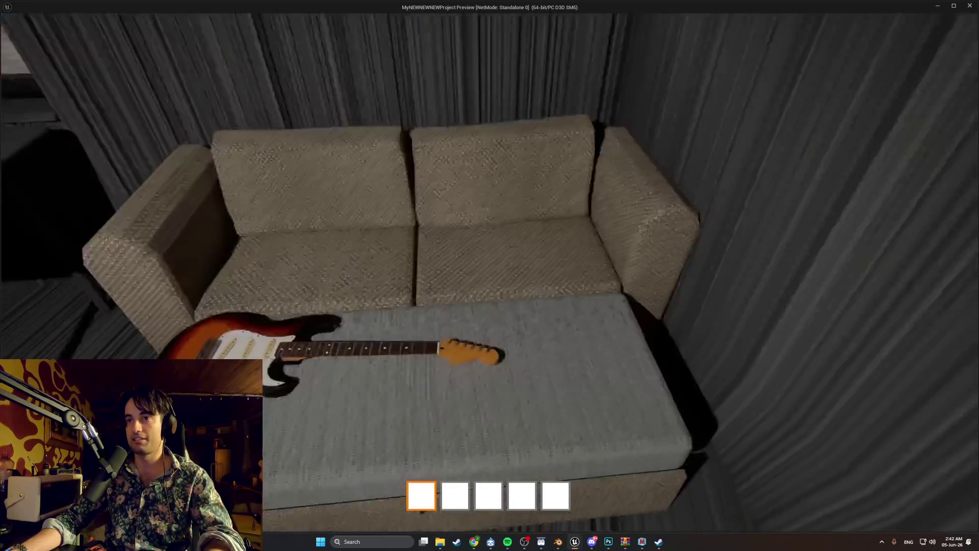
Step: Inspect the guitar on the footrest from the left side, then close the preview with Esc
key("s")
key("a")
key("w")
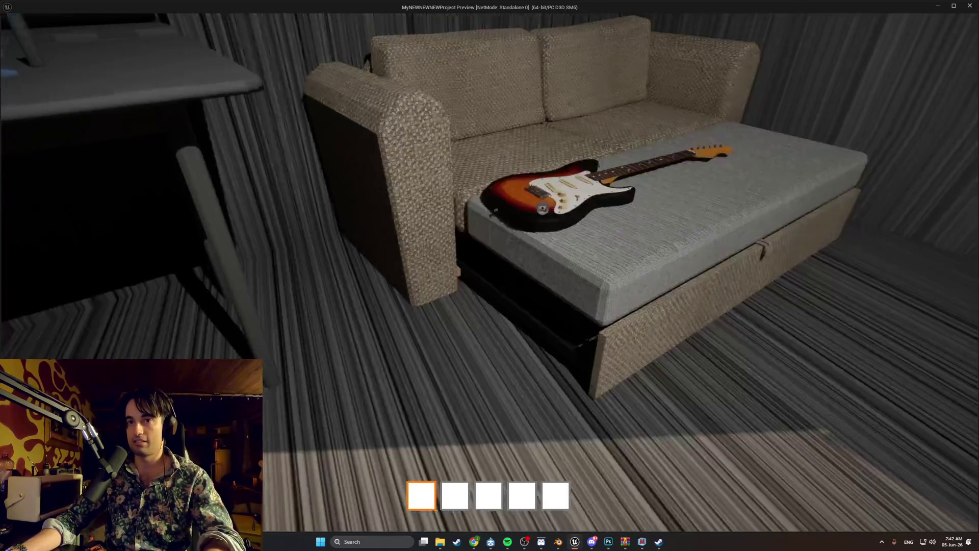
key("s")
key("d")
key("w")
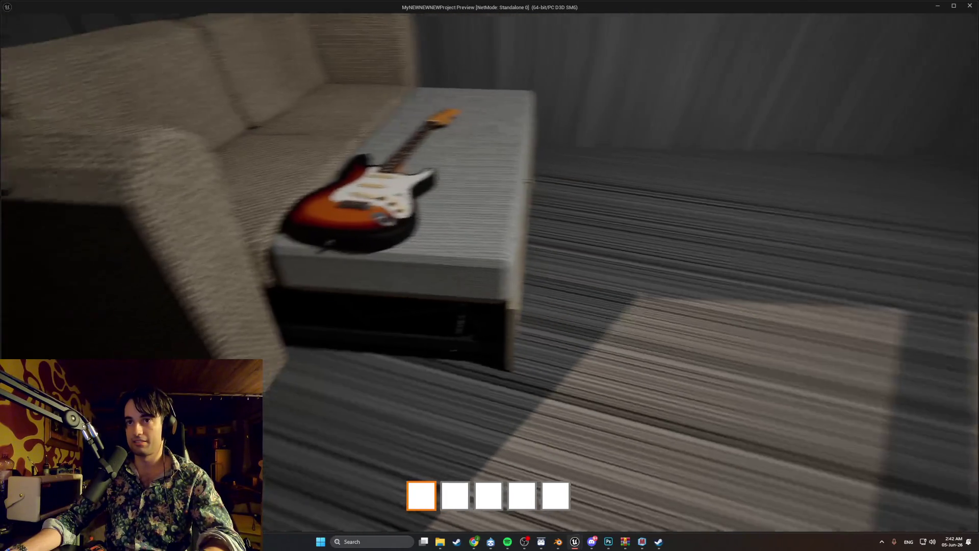
key("s")
key("w")
key("s")
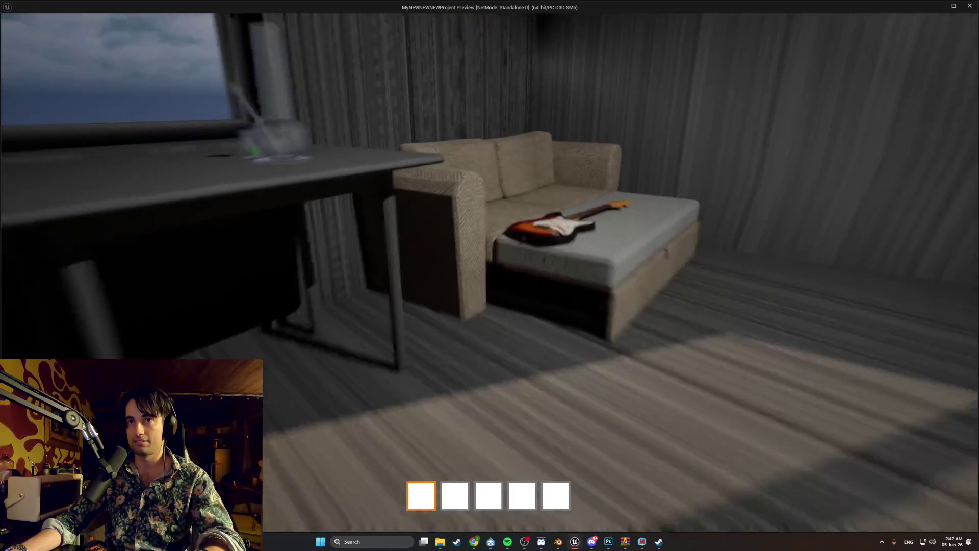
key("w")
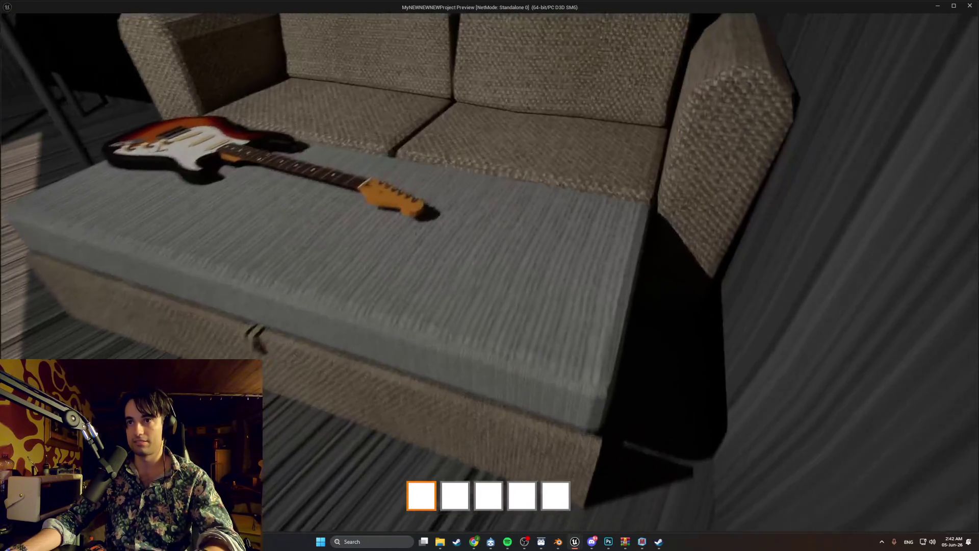
key("s")
key("Escape")
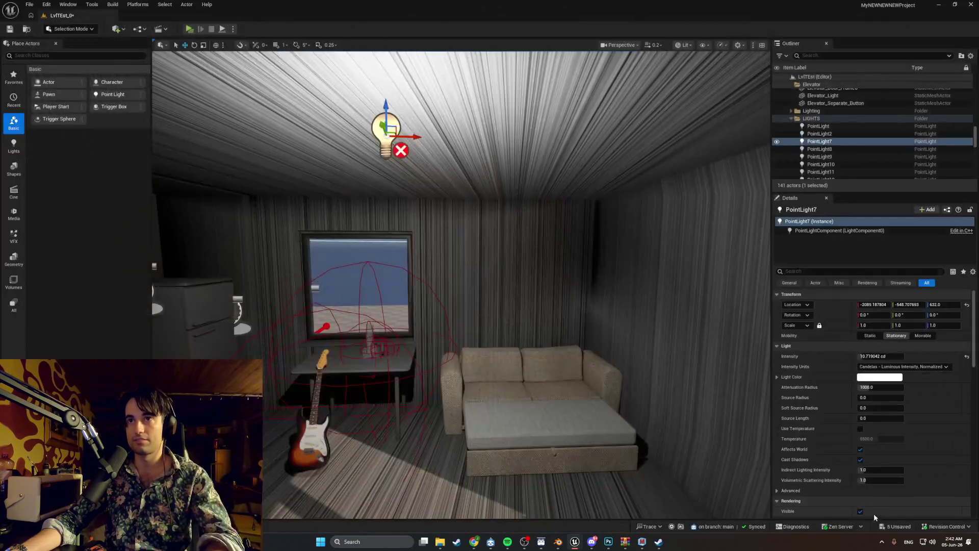
Step: Select Couch1 in the viewport, frame it with F and orbit to view it from above
left_click_drag(695, 404, 696, 357)
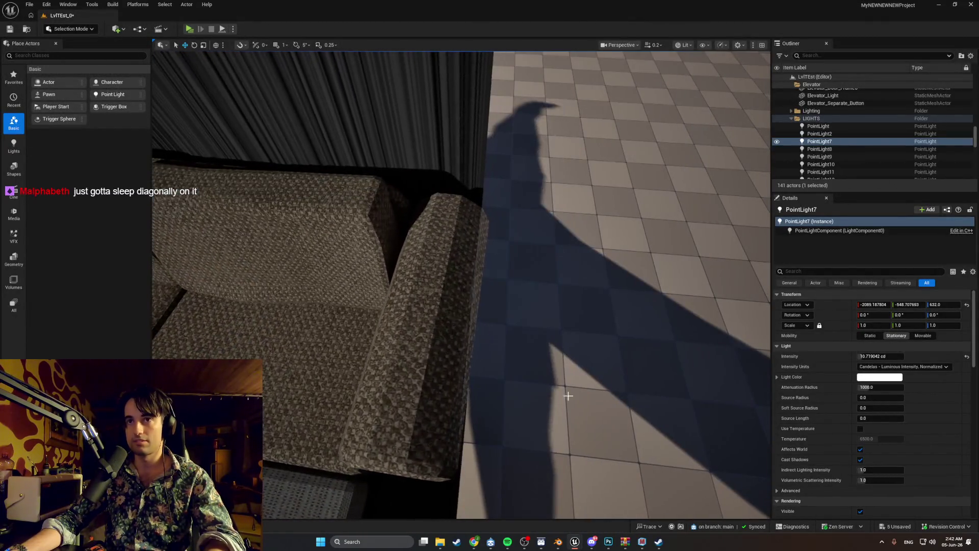
left_click(441, 342)
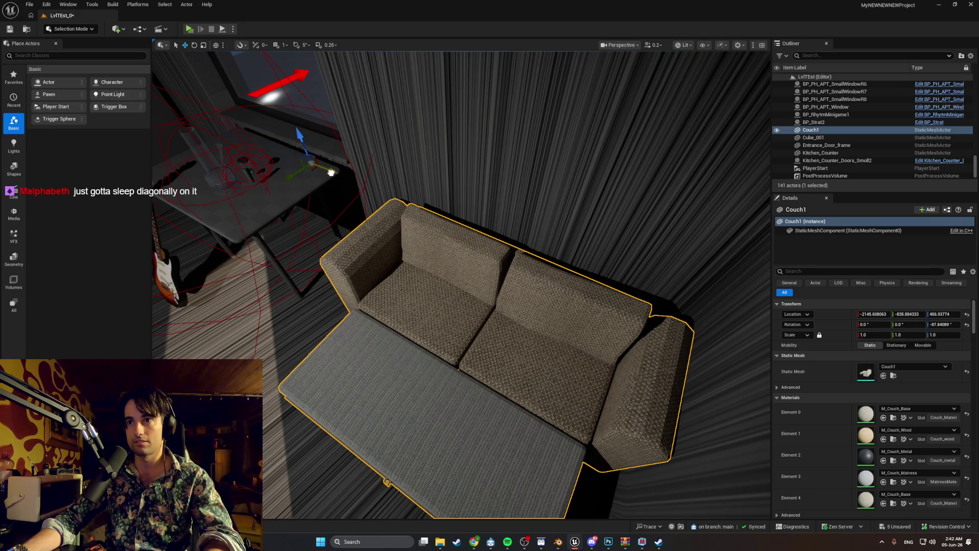
key("d")
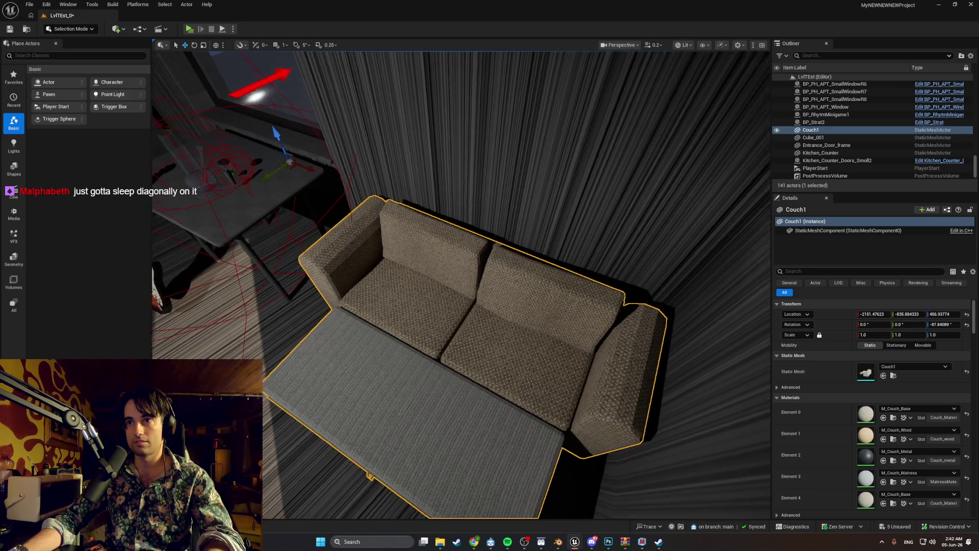
key("f")
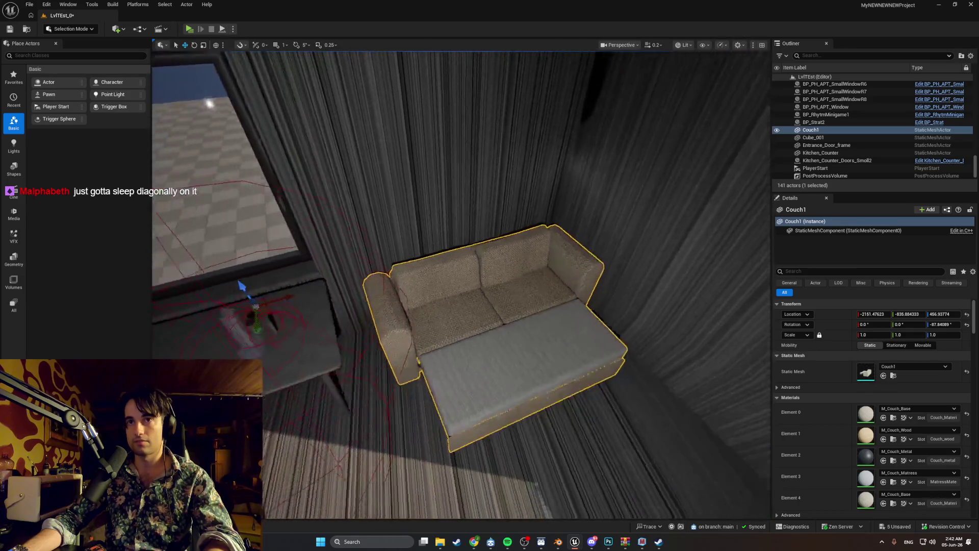
mouse_move(462, 286)
left_mouse_down()
mouse_move(393, 278)
mouse_move(341, 326)
left_mouse_up()
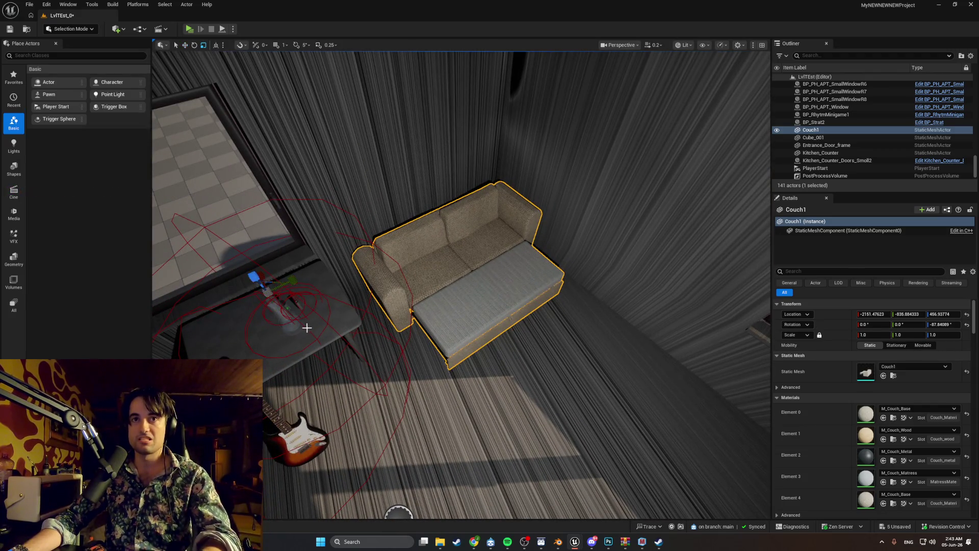
Step: Rotate the couch slightly around its vertical axis and launch a Standalone play preview
left_click_drag(298, 311, 311, 268)
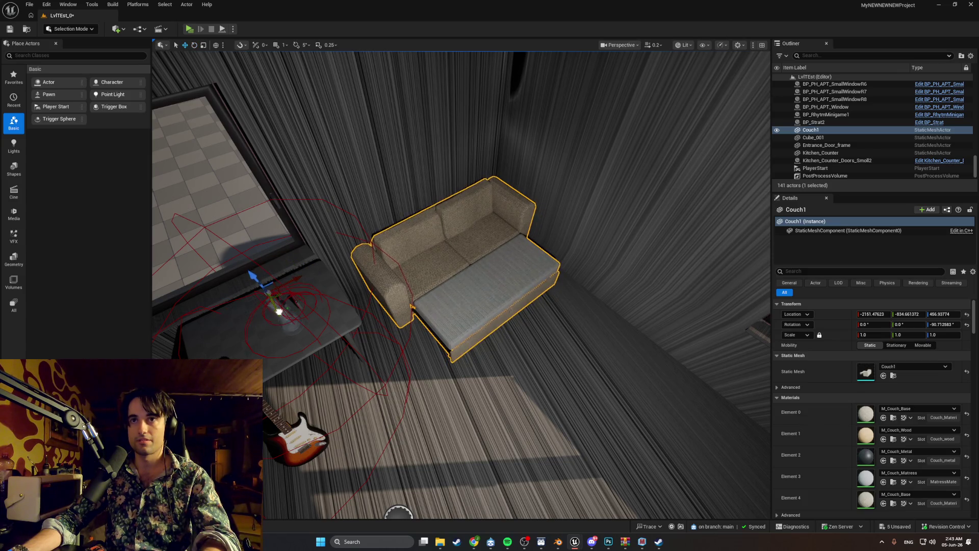
mouse_move(519, 230)
left_mouse_down()
mouse_move(449, 252)
mouse_move(518, 231)
left_mouse_up()
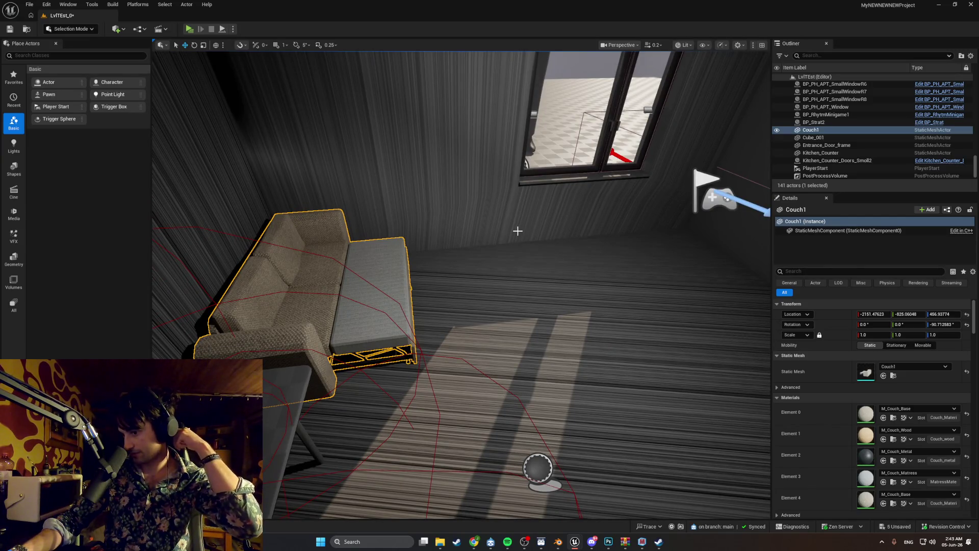
left_click(189, 29)
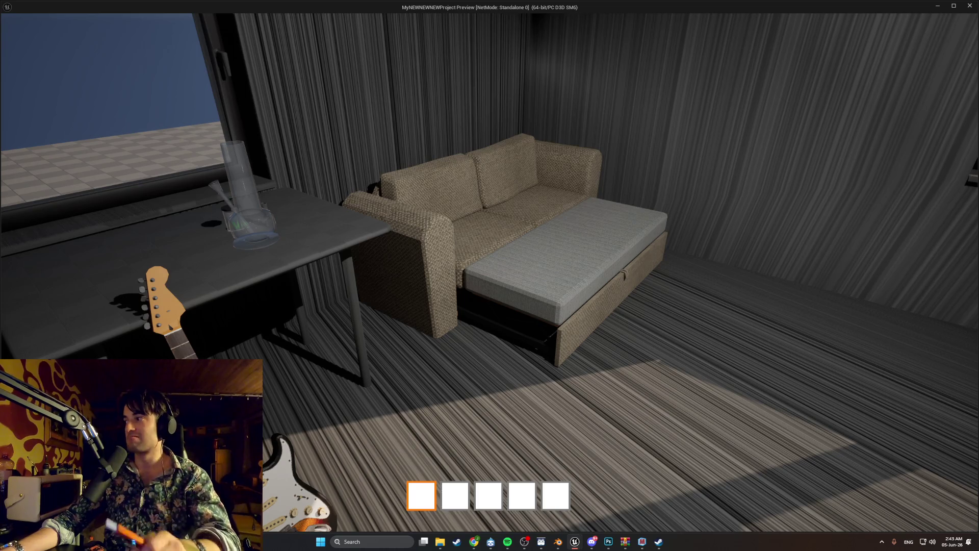
Step: Open the window near the couch, then walk toward the couch and look down at it
mouse_move(490, 276)
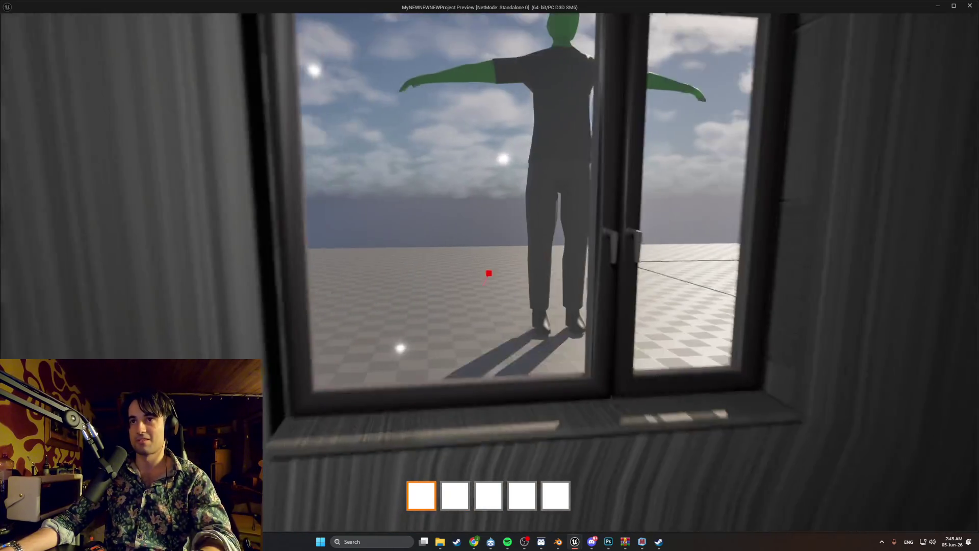
key("e")
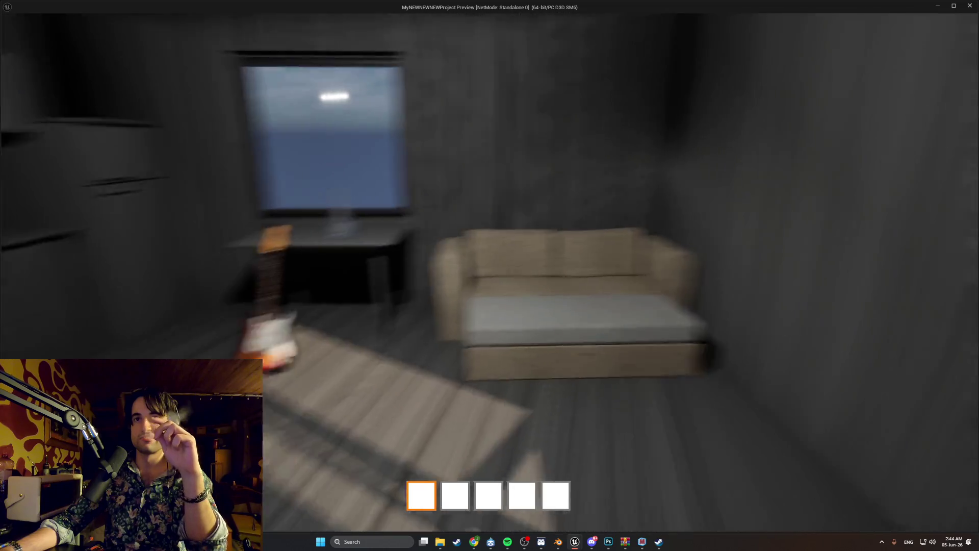
key("w")
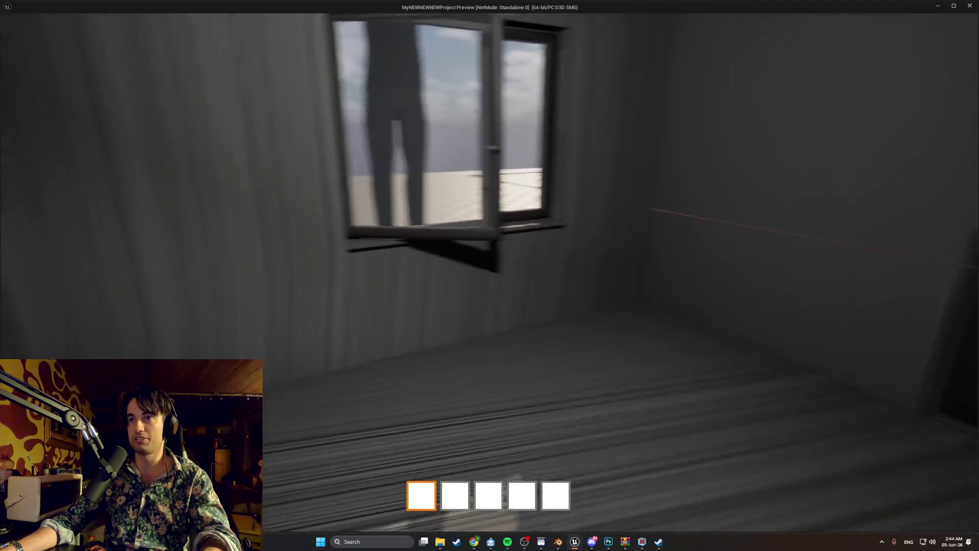
key("s")
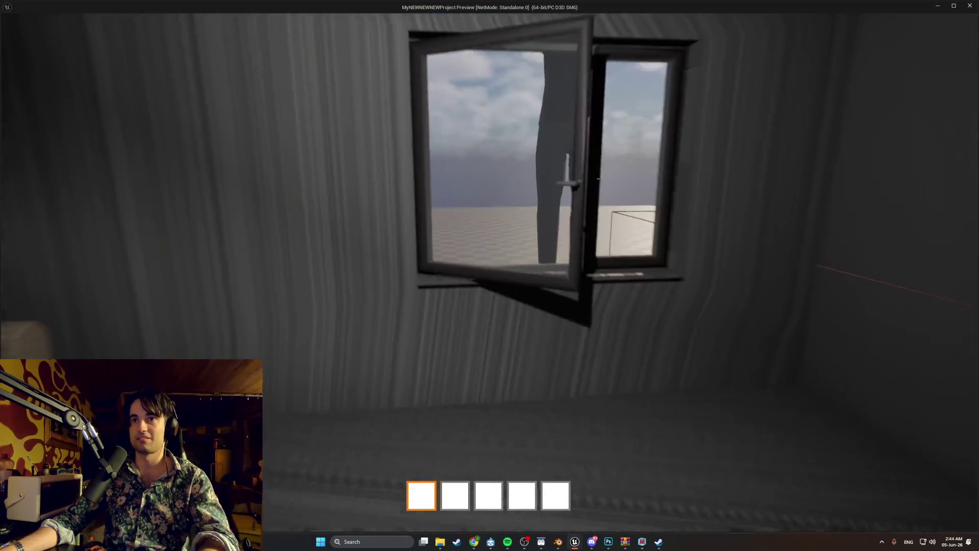
key("w")
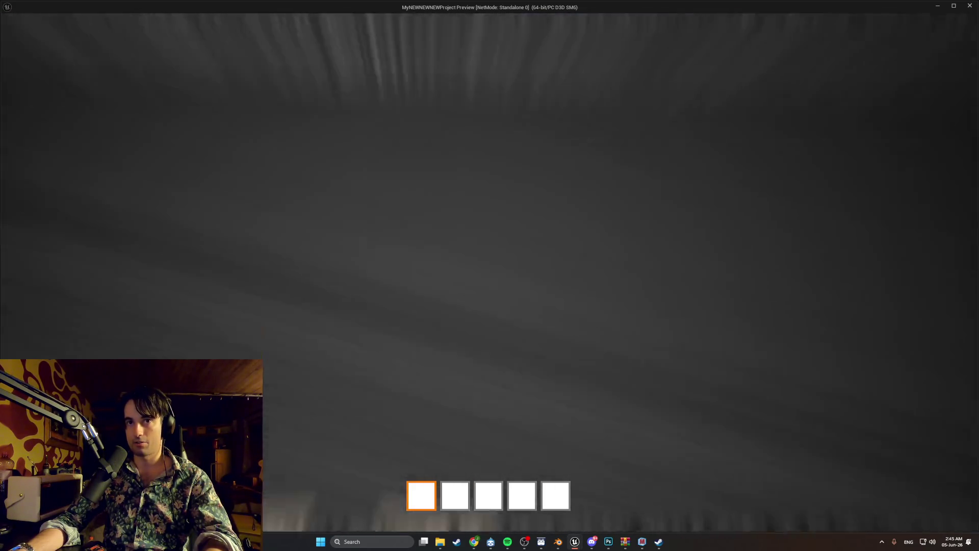
Step: Walk up to the window beside the couch and interact with it to close it
key("w")
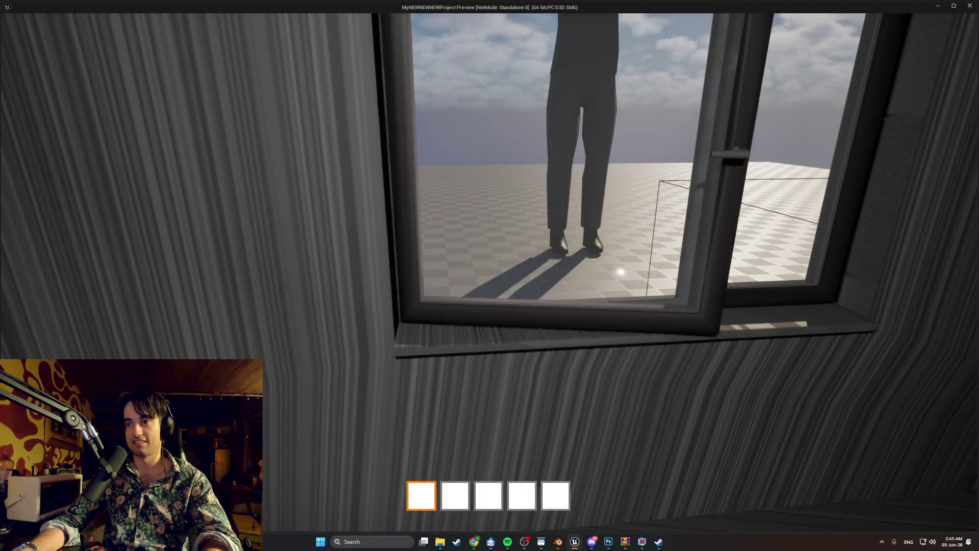
key("e")
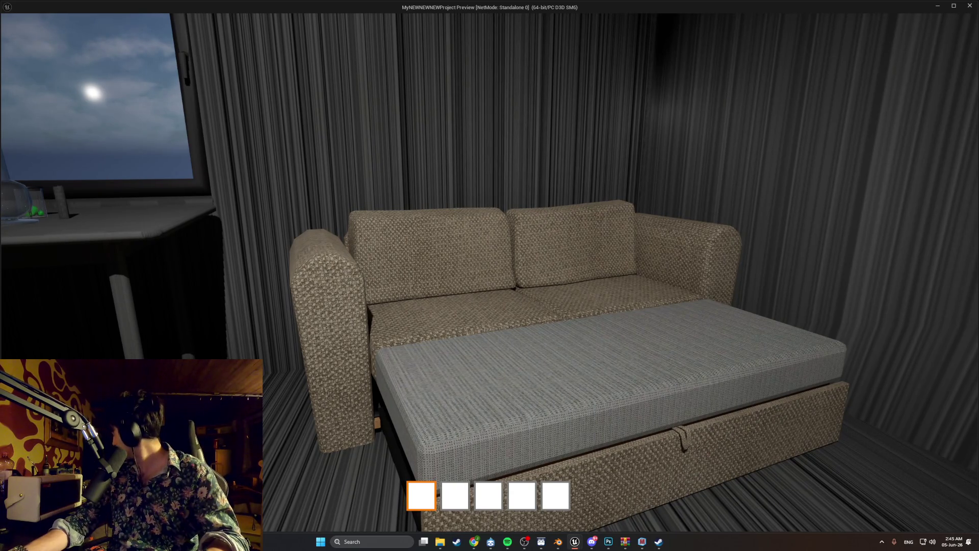
Step: View the sofa from its side once more, then exit the standalone preview with Esc
key("s")
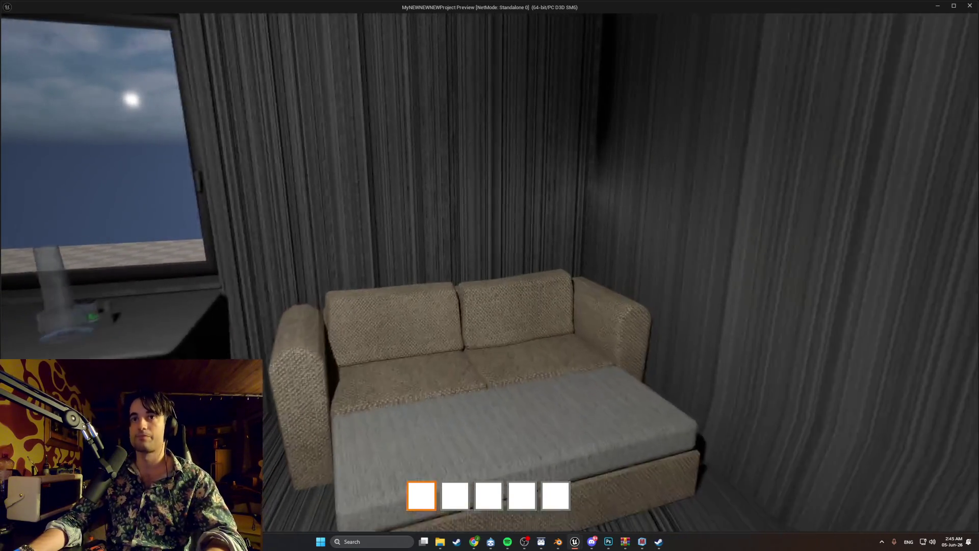
key("w")
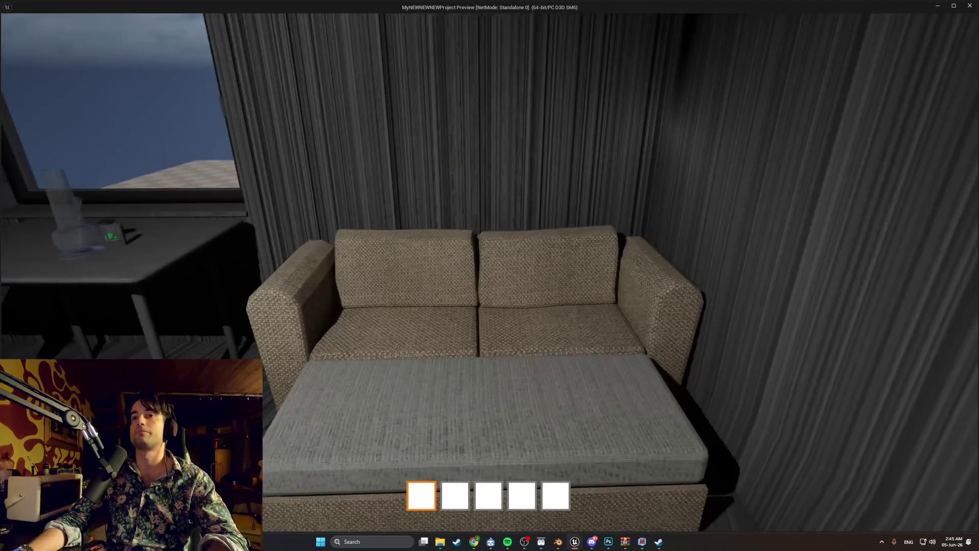
key("s")
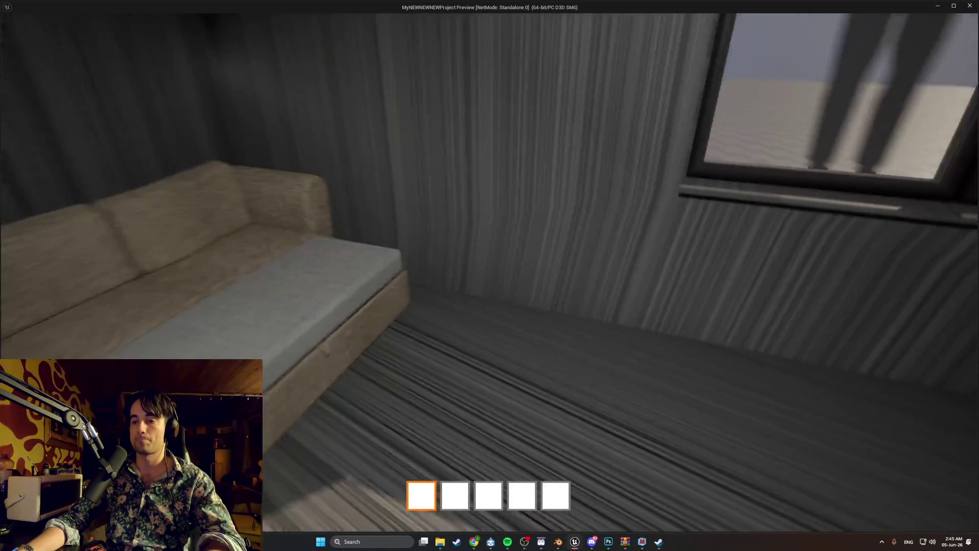
key("Escape")
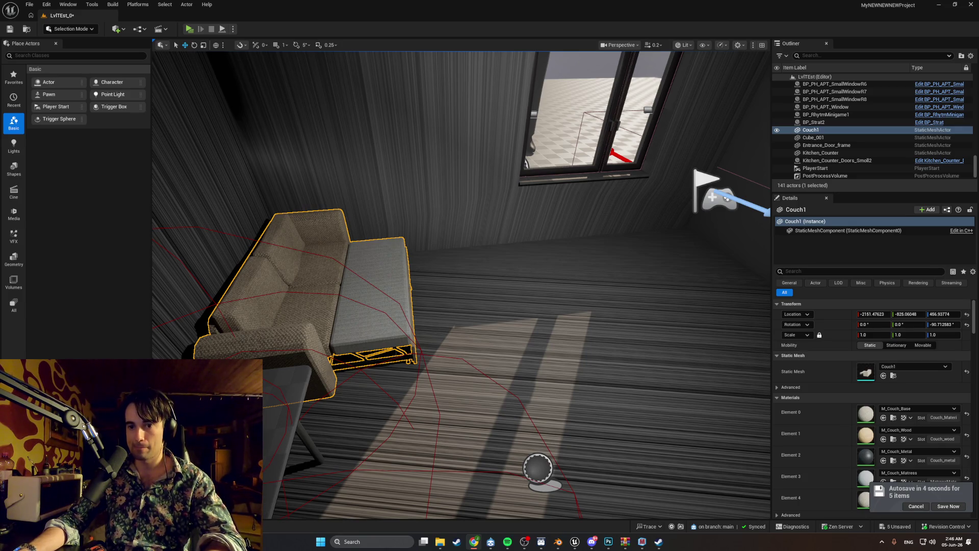
left_click_drag(612, 478, 587, 459)
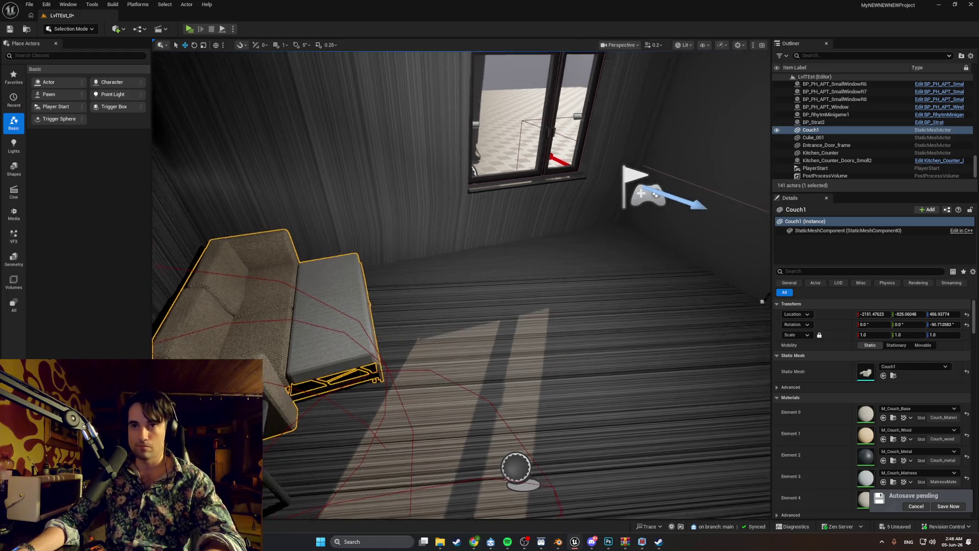
mouse_move(762, 302)
left_mouse_down()
mouse_move(624, 211)
mouse_move(561, 214)
left_mouse_up()
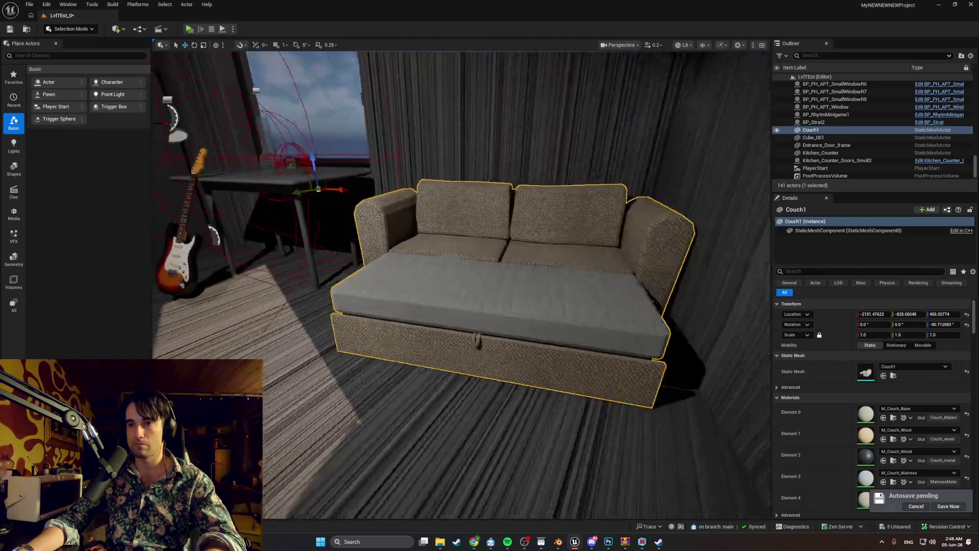
left_click_drag(561, 215, 541, 240)
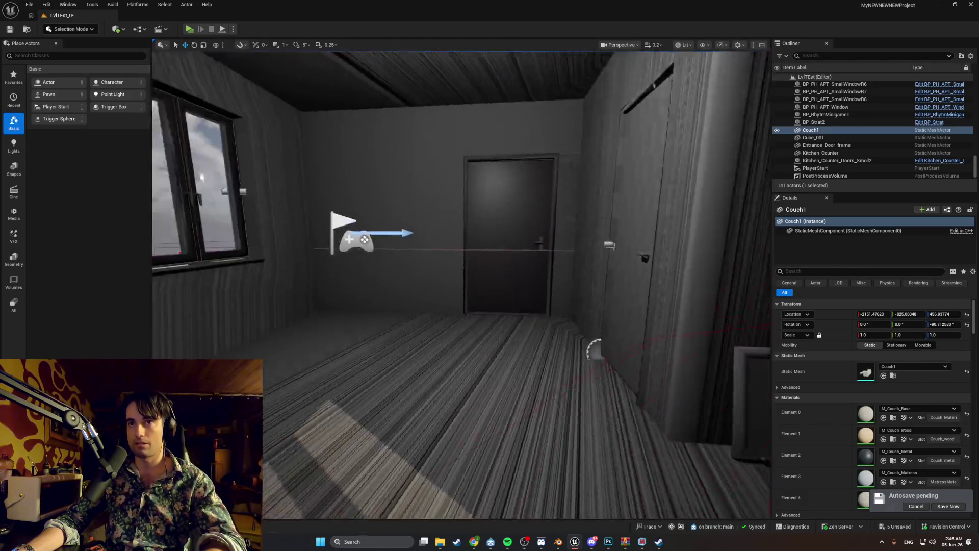
mouse_move(541, 239)
left_mouse_down()
mouse_move(505, 268)
mouse_move(597, 258)
left_mouse_up()
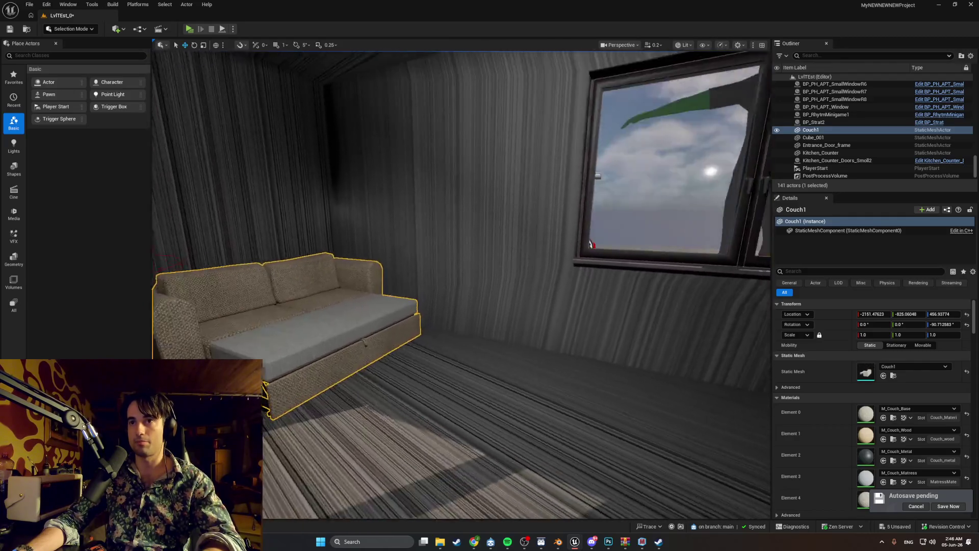
left_click_drag(597, 258, 627, 255)
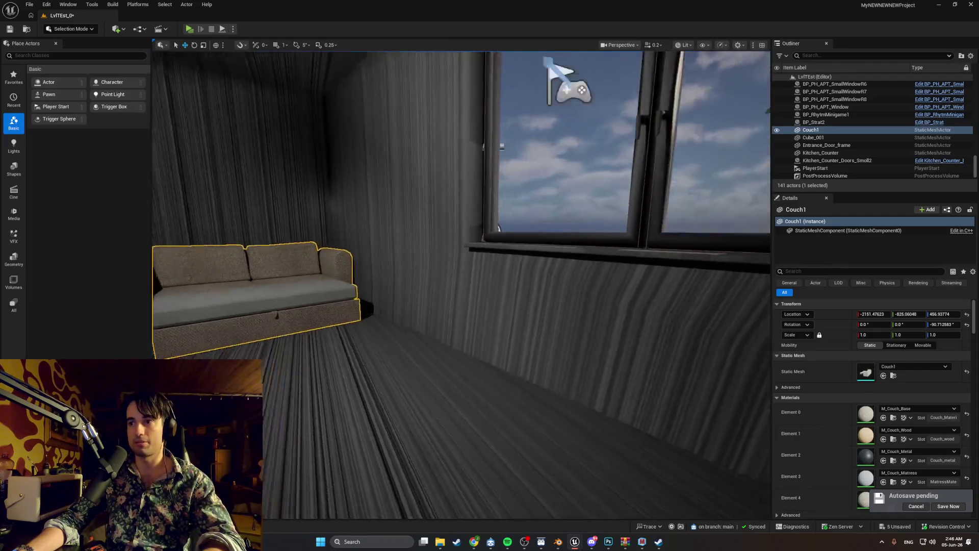
key("w")
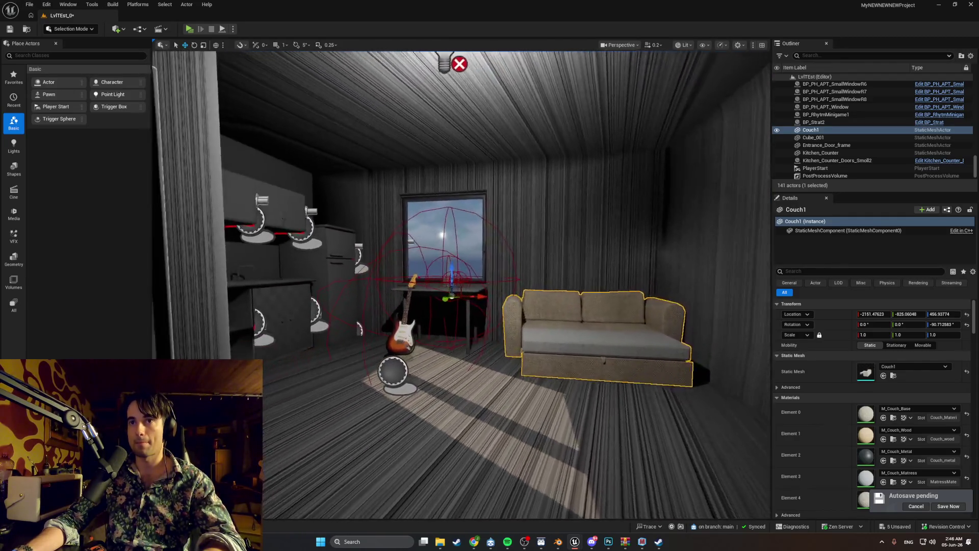
key("s")
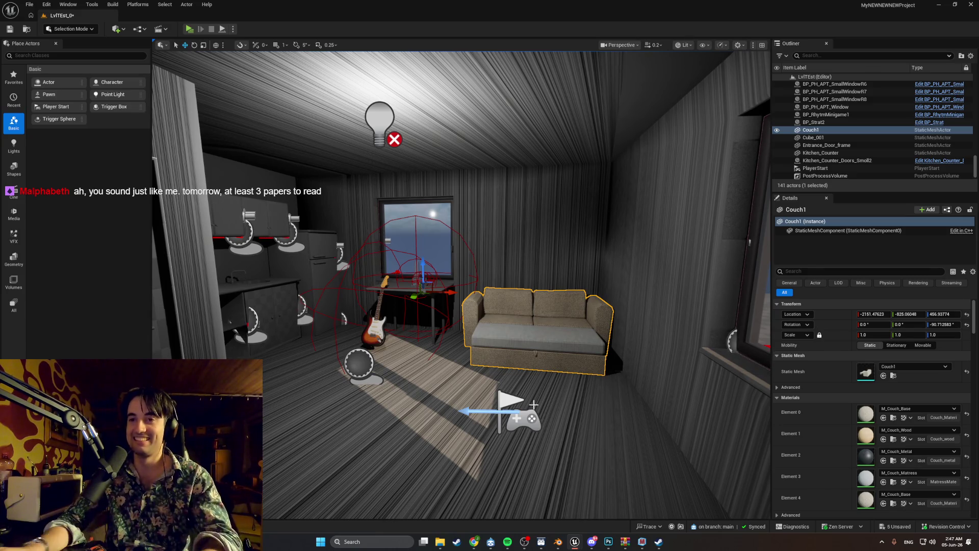
mouse_move(543, 419)
left_mouse_down()
mouse_move(510, 403)
mouse_move(378, 393)
left_mouse_up()
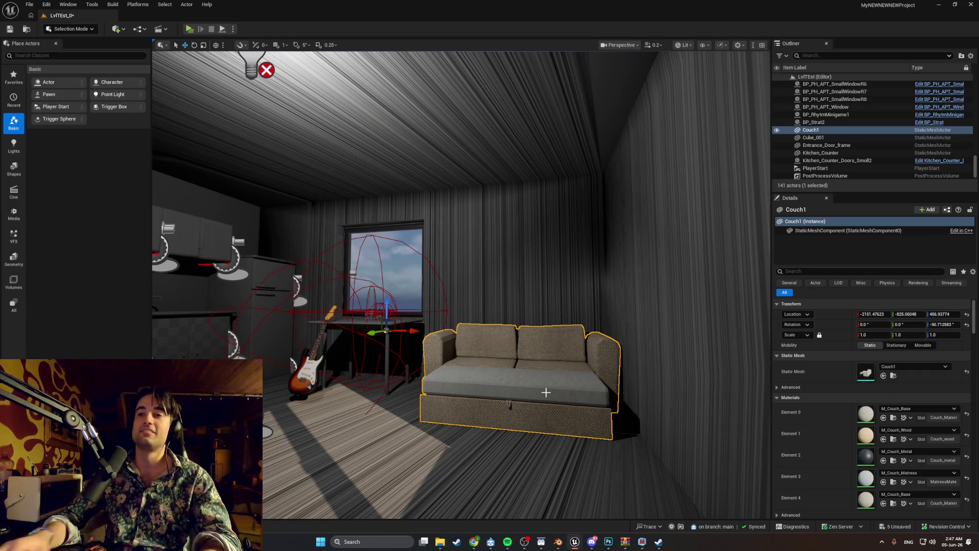
mouse_move(618, 396)
left_mouse_down()
mouse_move(574, 337)
mouse_move(614, 339)
mouse_move(525, 336)
mouse_move(526, 276)
mouse_move(592, 268)
mouse_move(577, 278)
mouse_move(541, 270)
left_mouse_up()
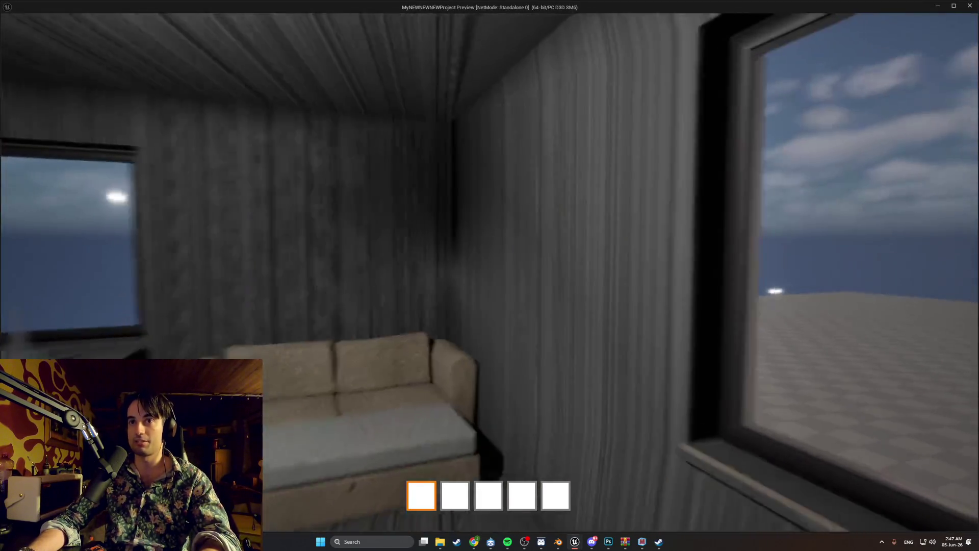
Step: In the standalone game, walk around the sofa bed and table, then head to the door
mouse_move(489, 275)
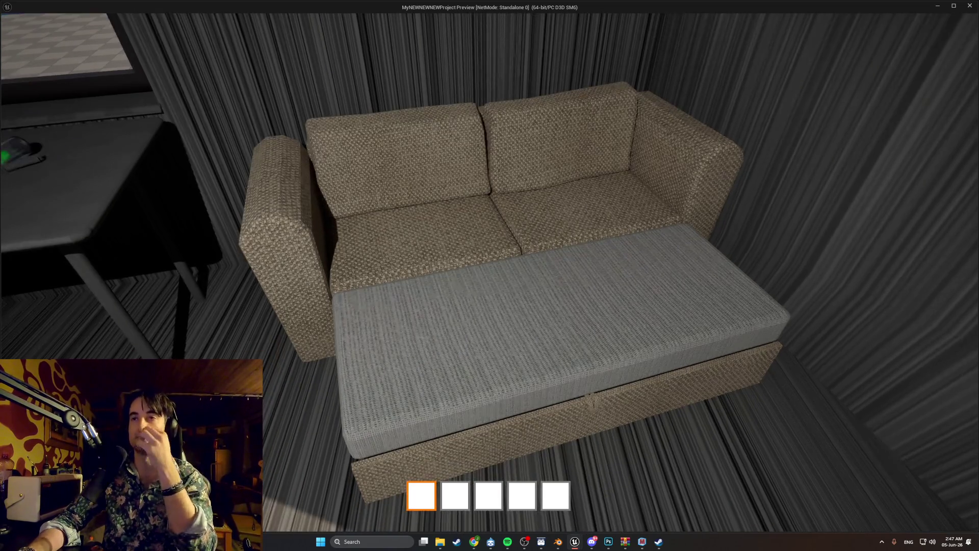
key("s")
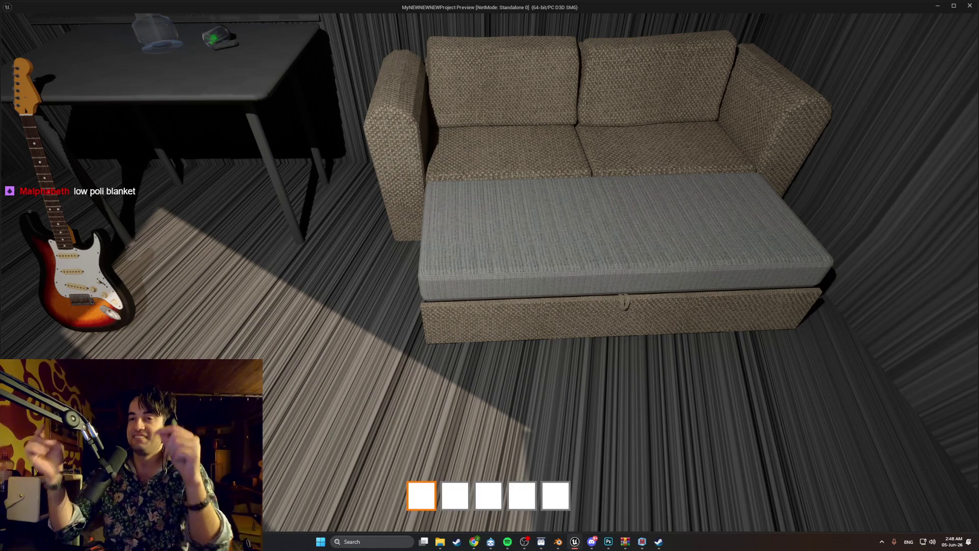
key("s")
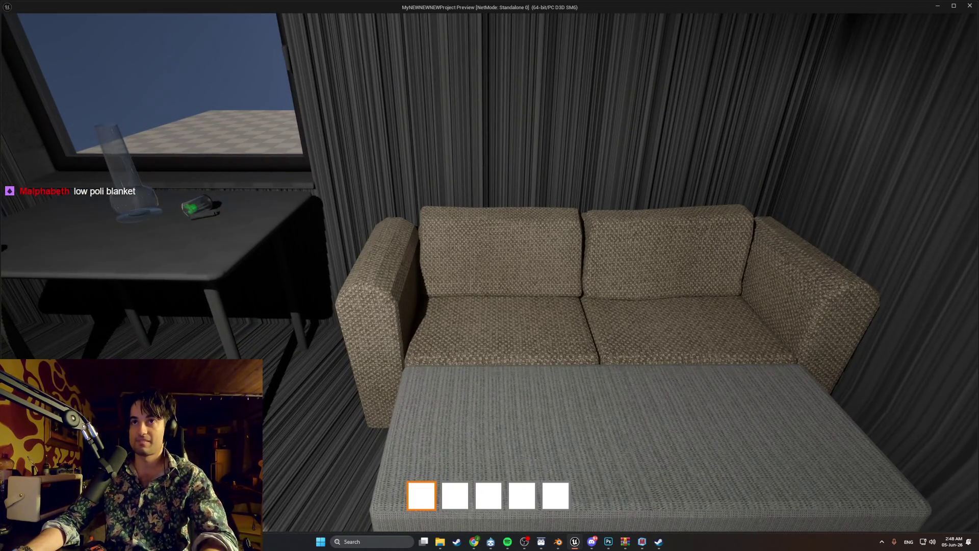
key("w")
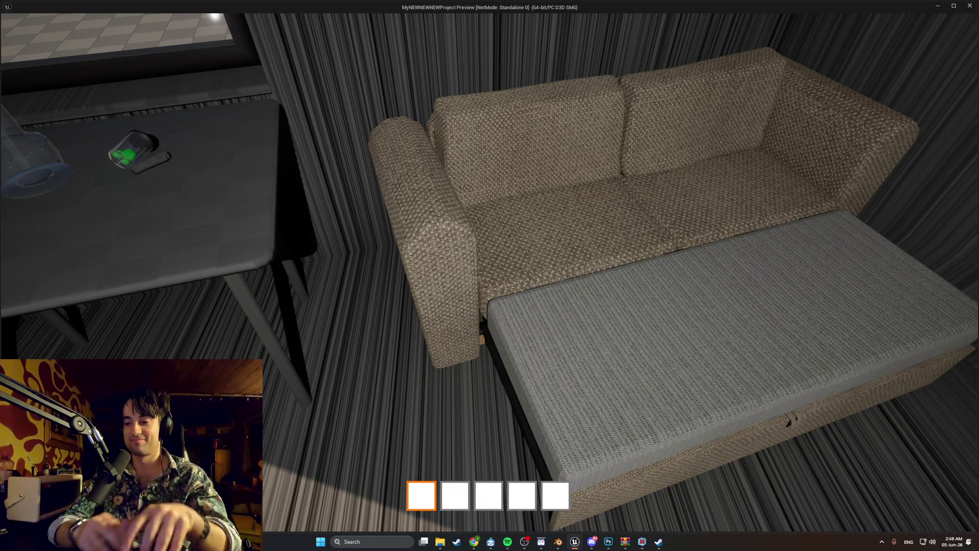
key("e")
key("w")
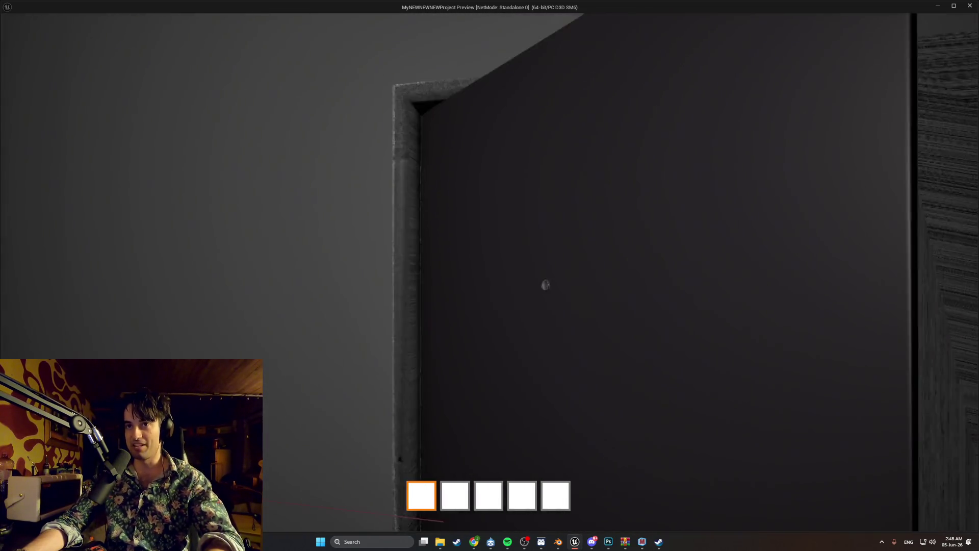
Step: Open the door, then walk back across the room to stand facing the couch
key("e")
key("w")
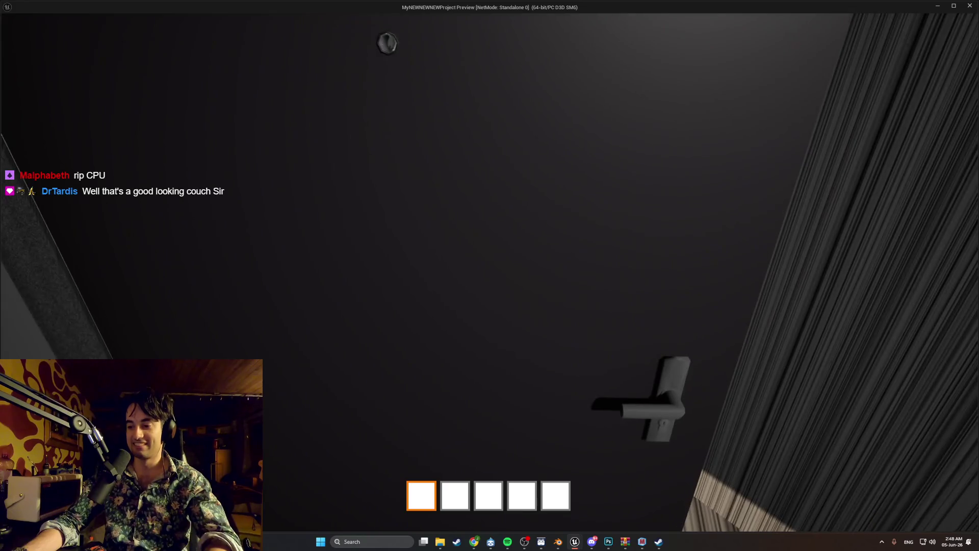
key("w")
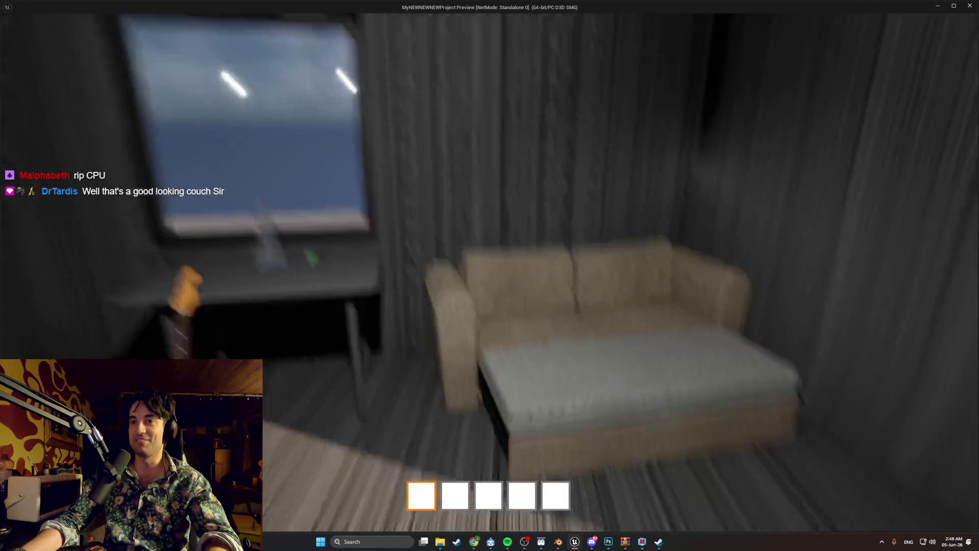
key("w")
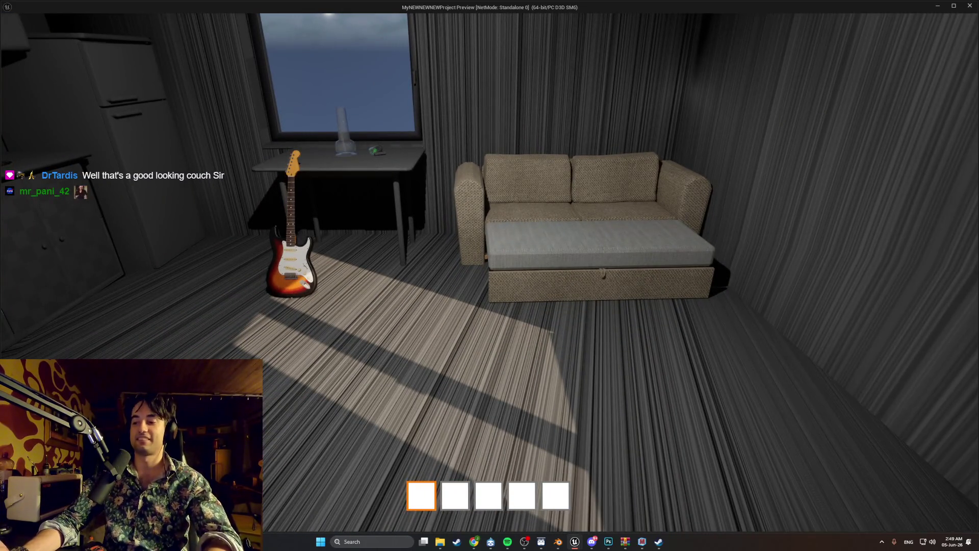
key("w")
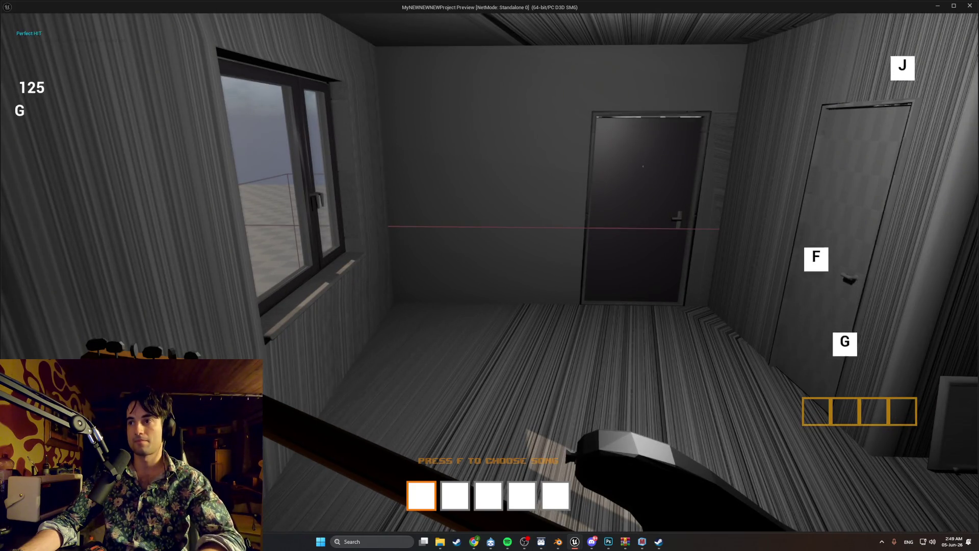
Step: Hit the first F note, then choose a song from the song selection menu
key("f")
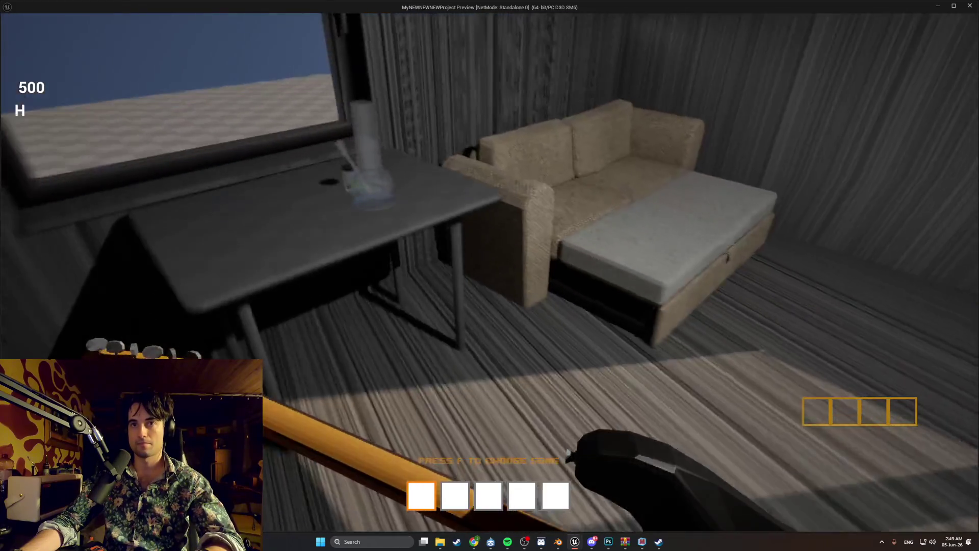
key("f")
key("f")
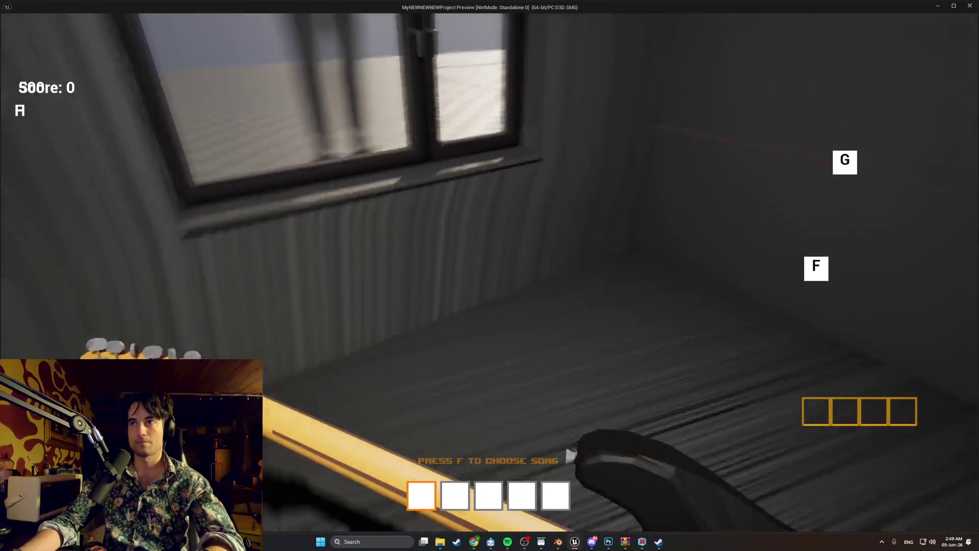
Step: Hit the H, J, G and F notes in time, then exit back to the editor
key("f")
key("h")
key("j")
key("g")
key("f")
key("j")
key("h")
key("Escape")
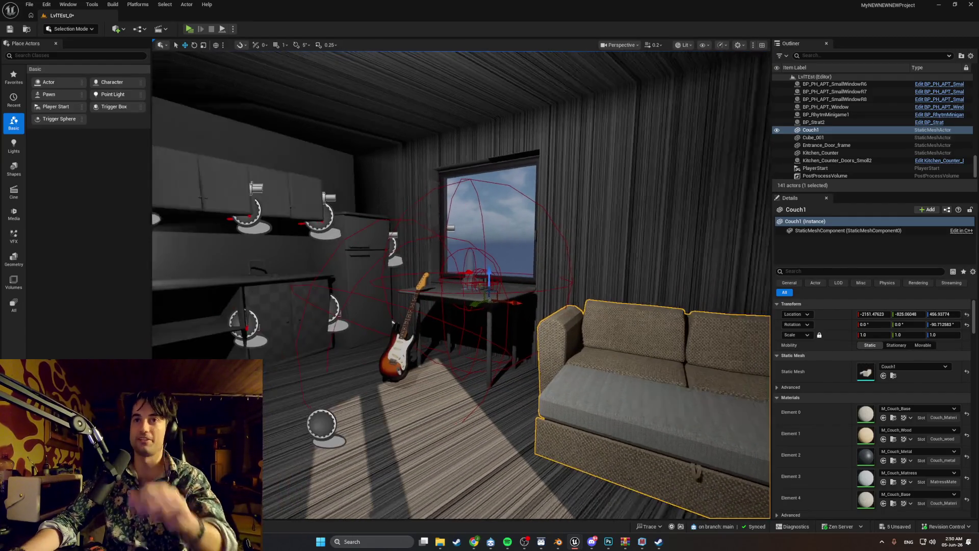
left_click_drag(392, 323, 352, 395)
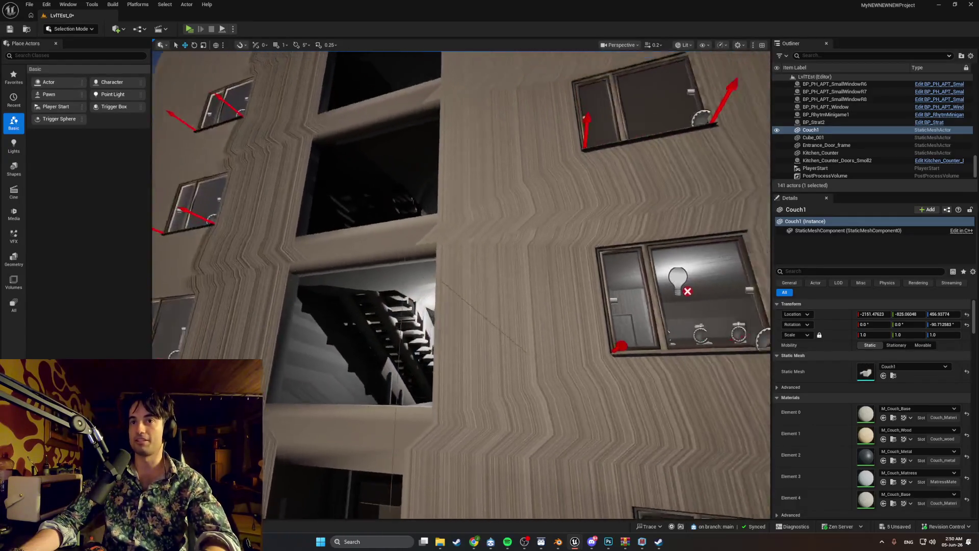
left_click_drag(459, 306, 490, 306)
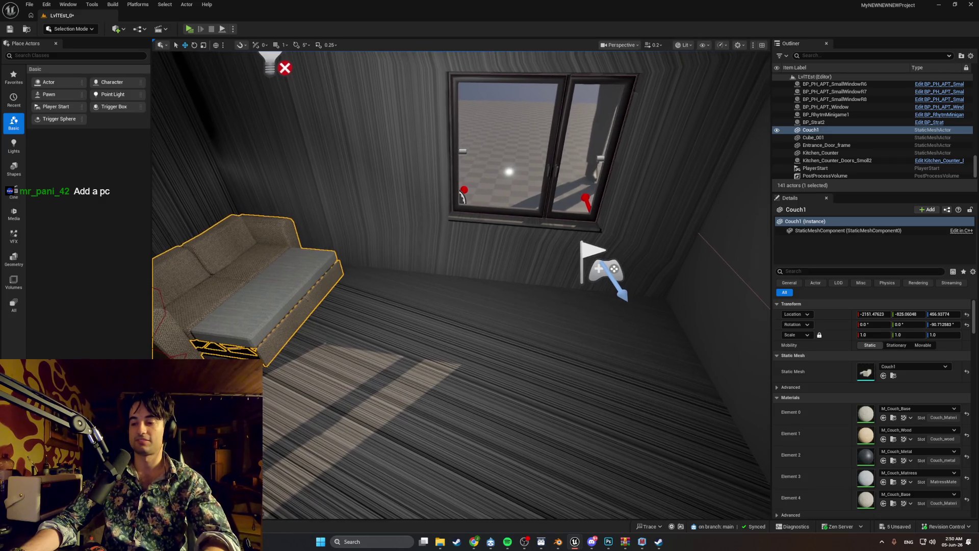
left_click_drag(459, 286, 357, 286)
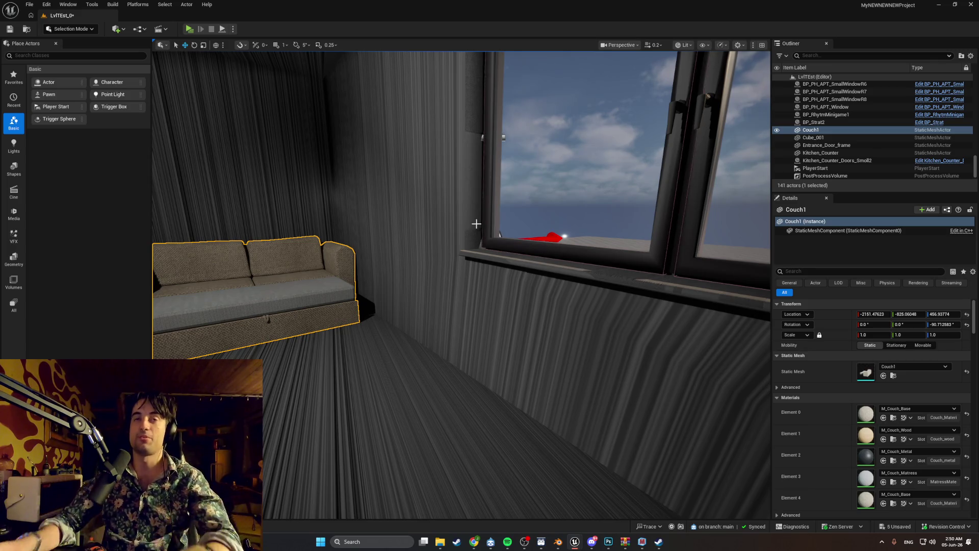
mouse_move(424, 325)
left_mouse_down()
mouse_move(357, 327)
mouse_move(316, 307)
mouse_move(171, 314)
left_mouse_up()
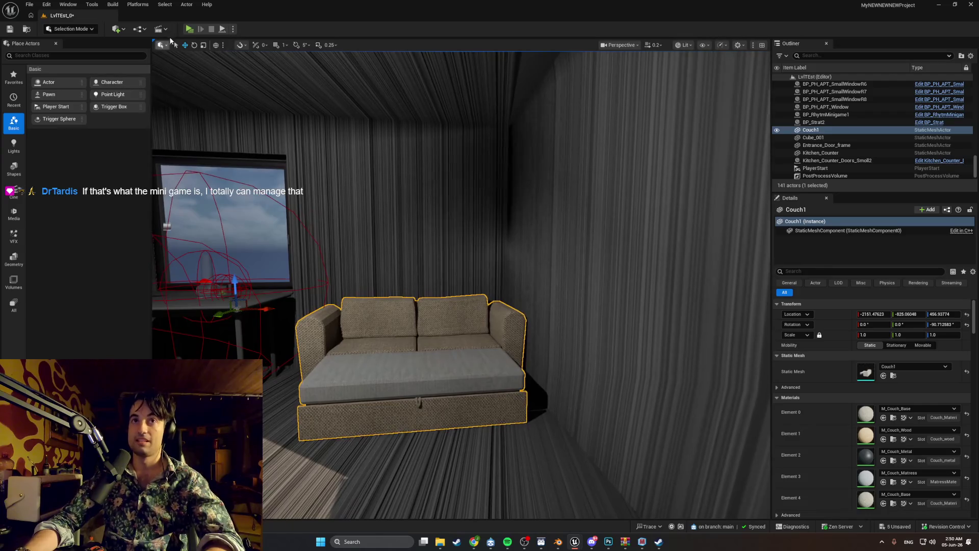
left_click(188, 29)
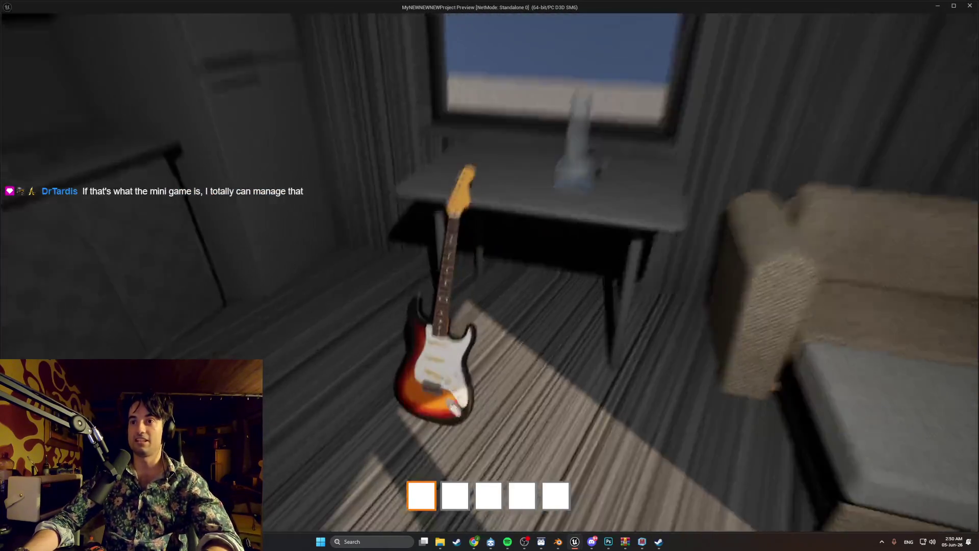
key("Escape")
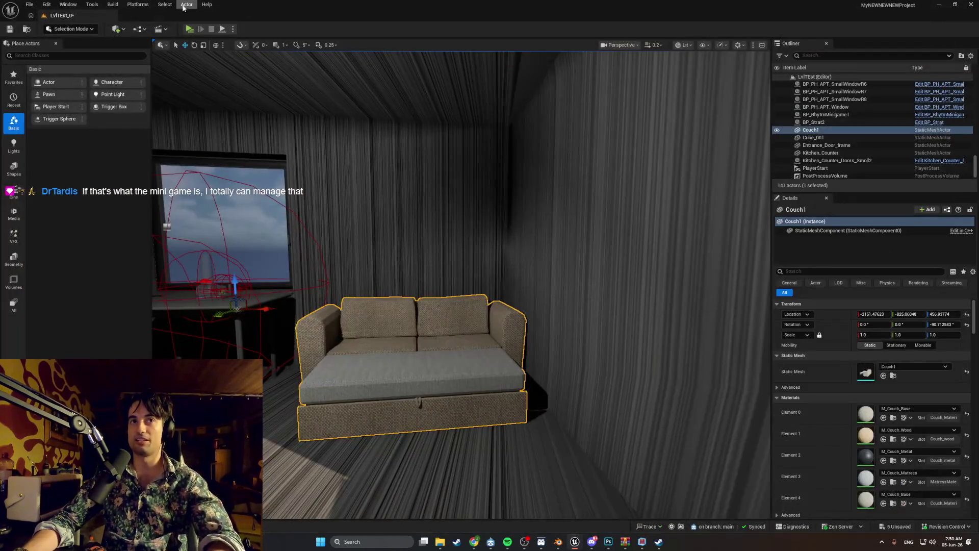
left_click(189, 29)
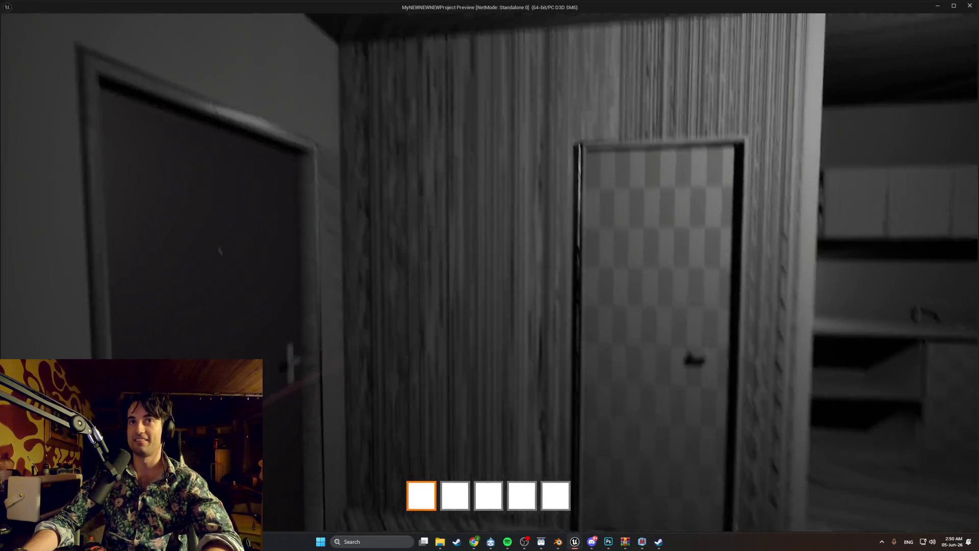
key("e")
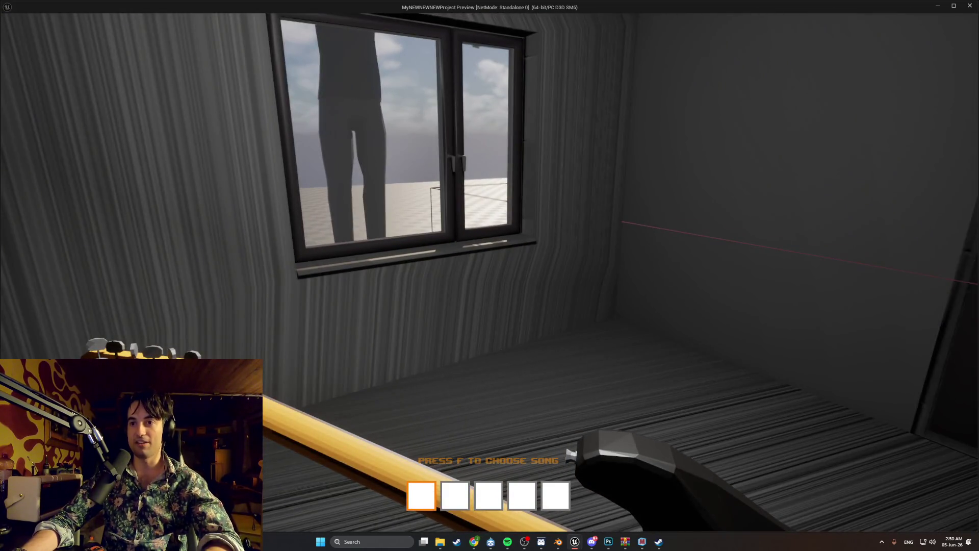
key("f")
key("e")
key("f")
key("g")
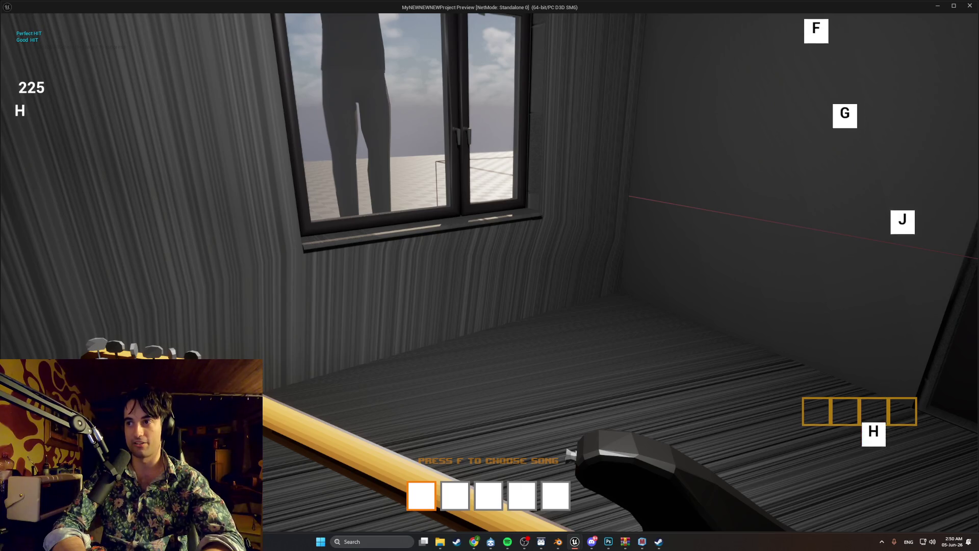
key("j")
key("g")
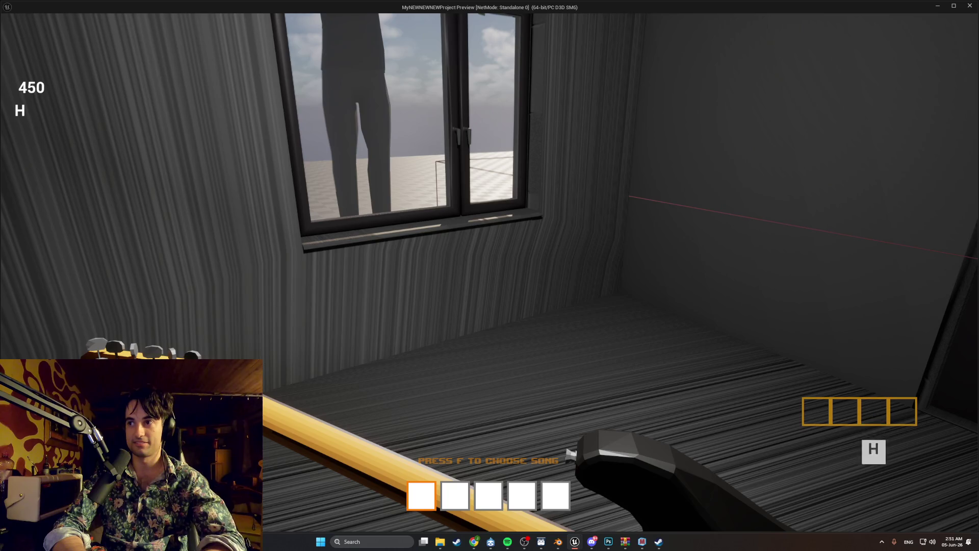
key("Escape")
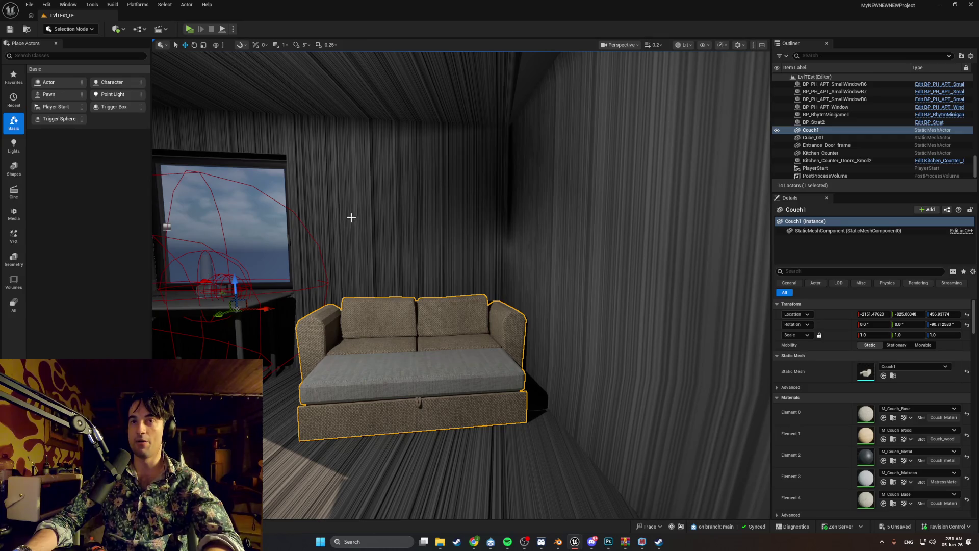
Step: Relaunch the standalone preview and walk to the window, swinging it open and shut
left_click(190, 29)
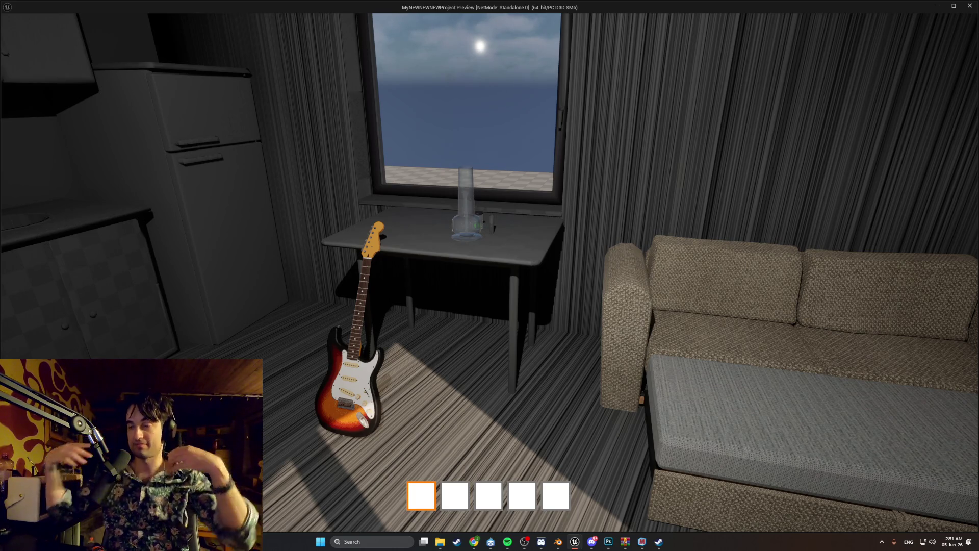
key("w")
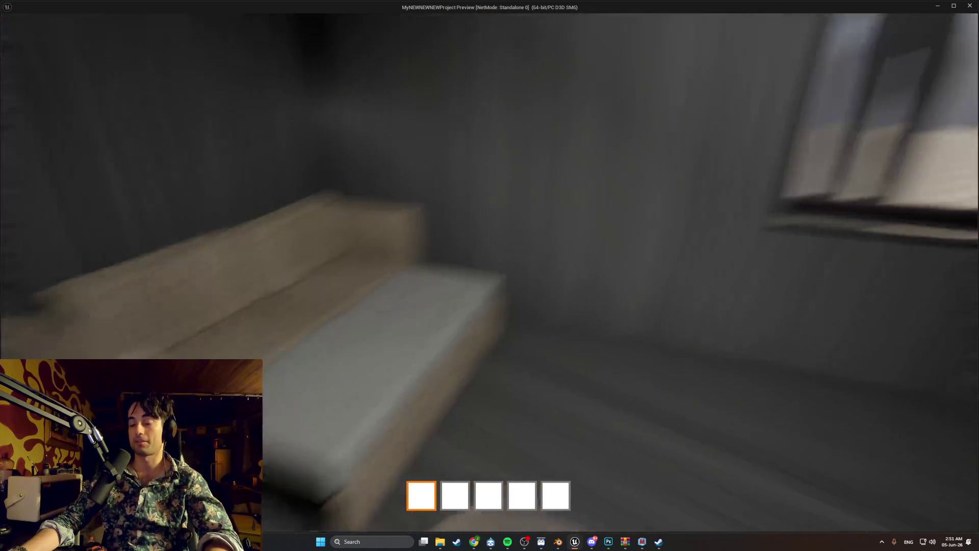
key("w")
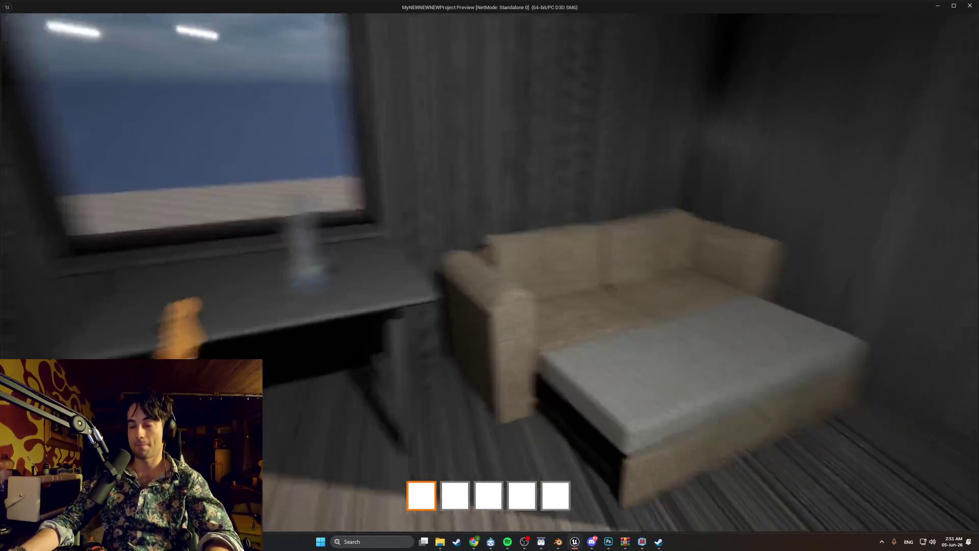
key("w")
key("e")
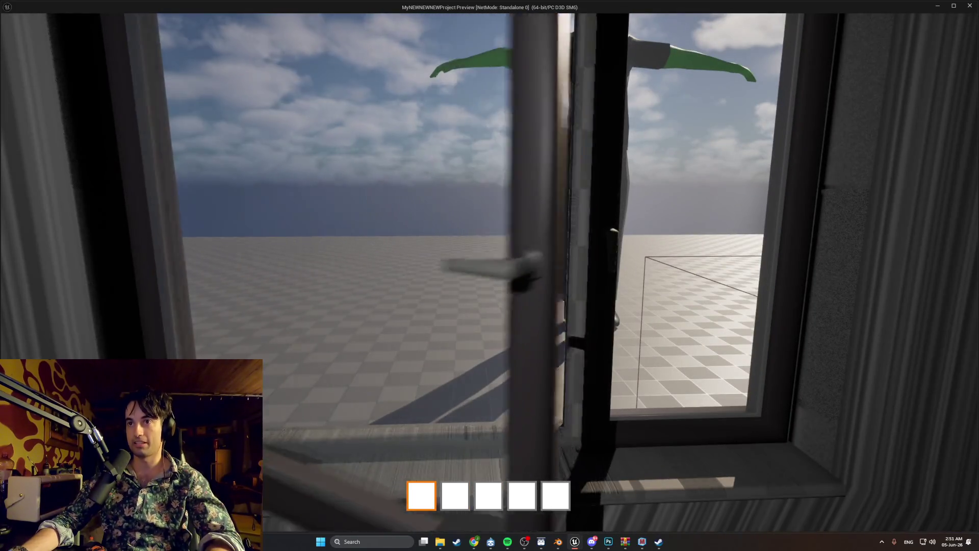
key("w")
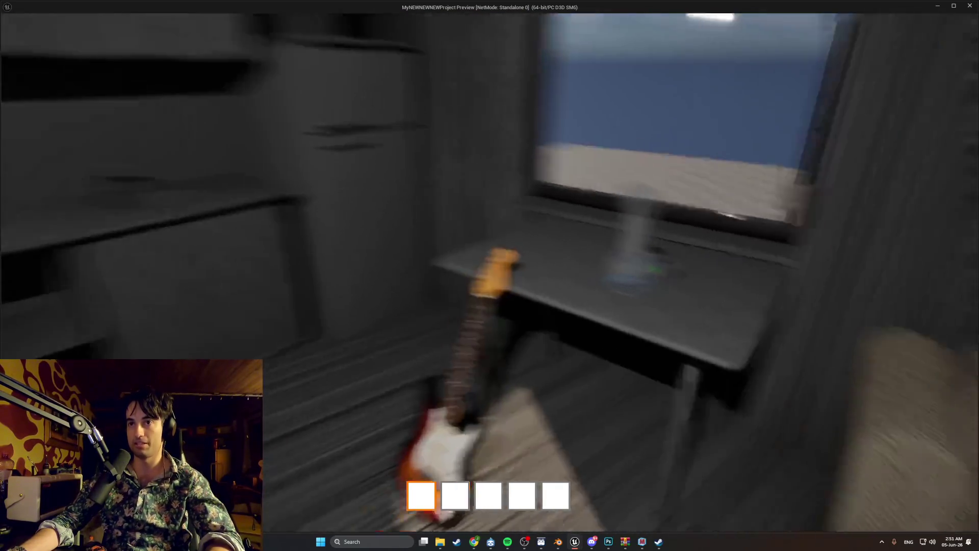
Step: Move back and forth at the table by the window, toppling the glass tube
key("s")
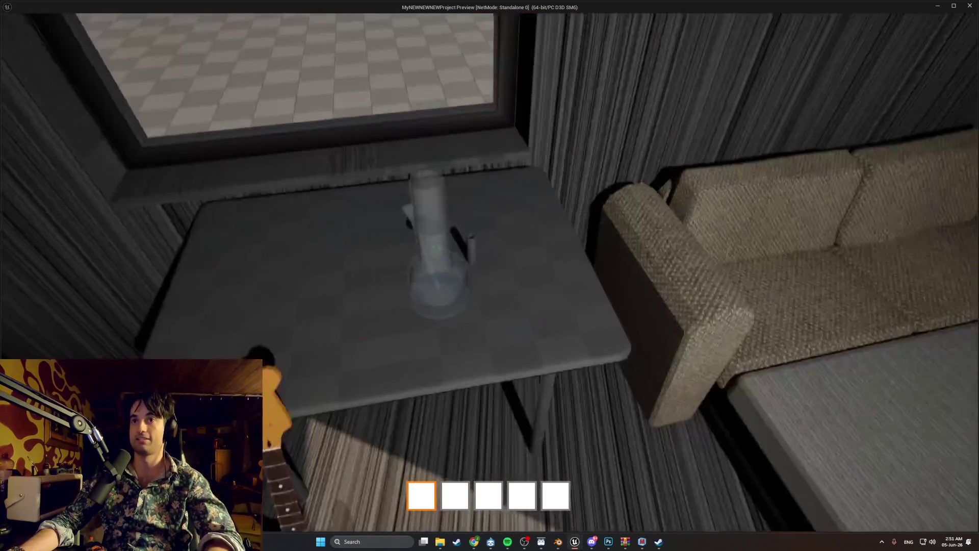
key("w")
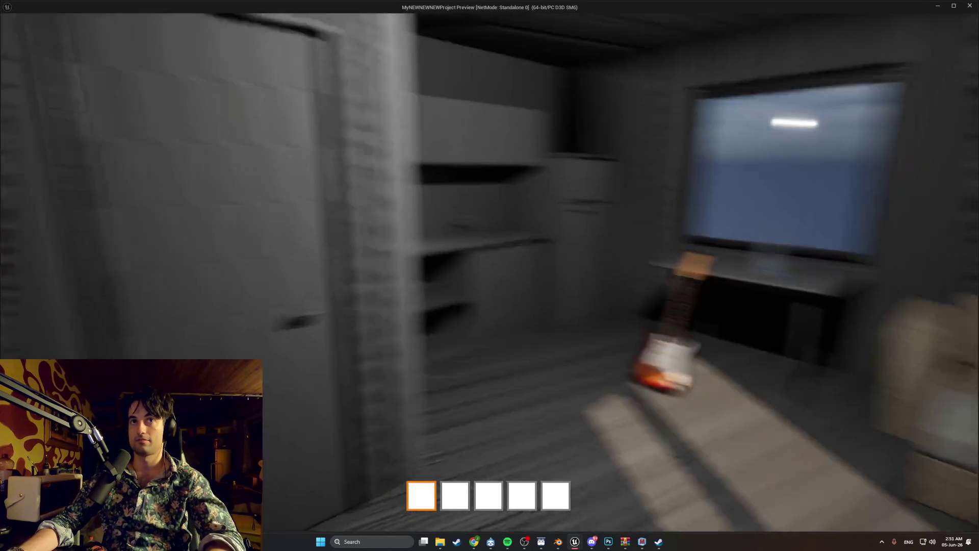
key("w")
key("s")
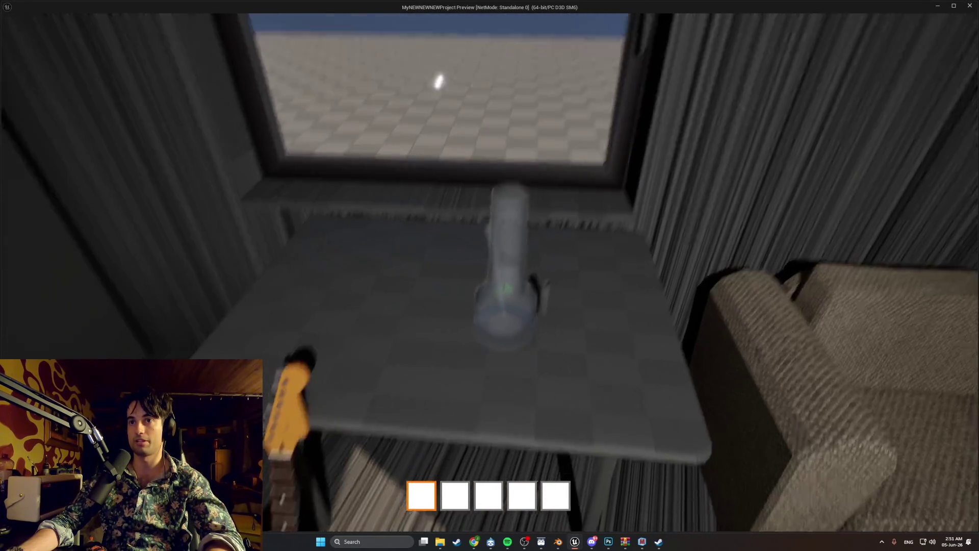
key("w")
key("s")
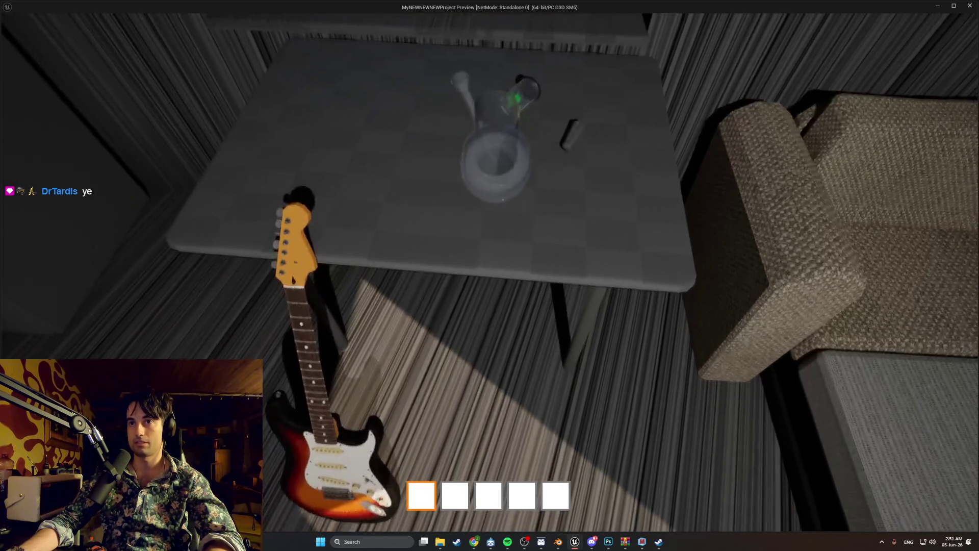
key("w")
Step: Open the fridge door, end the preview, and bring up the File menu
key("s")
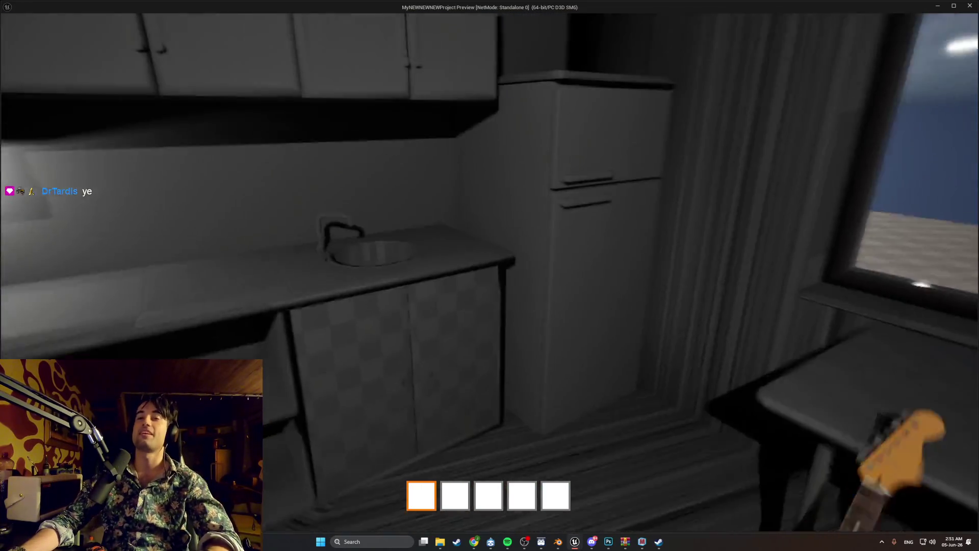
key("e")
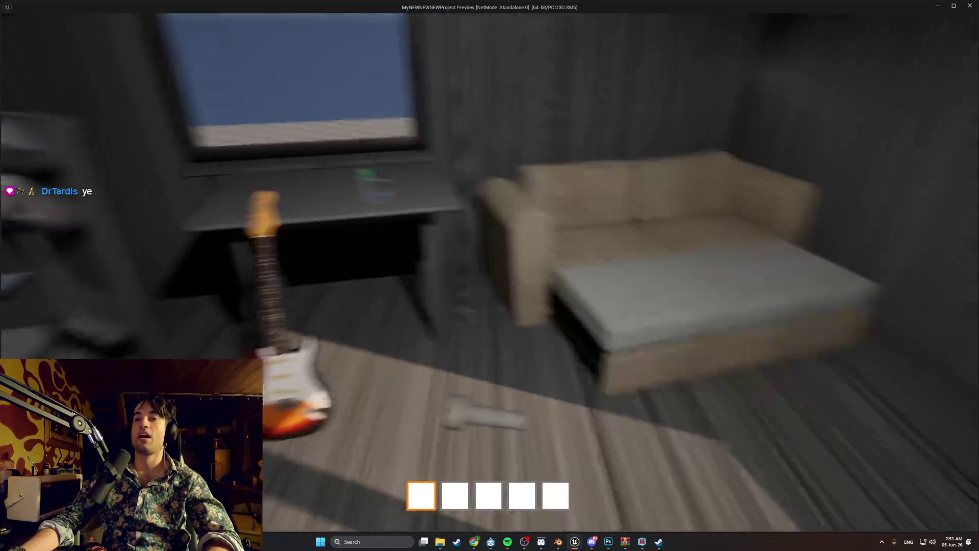
key("Escape")
left_click(37, 6)
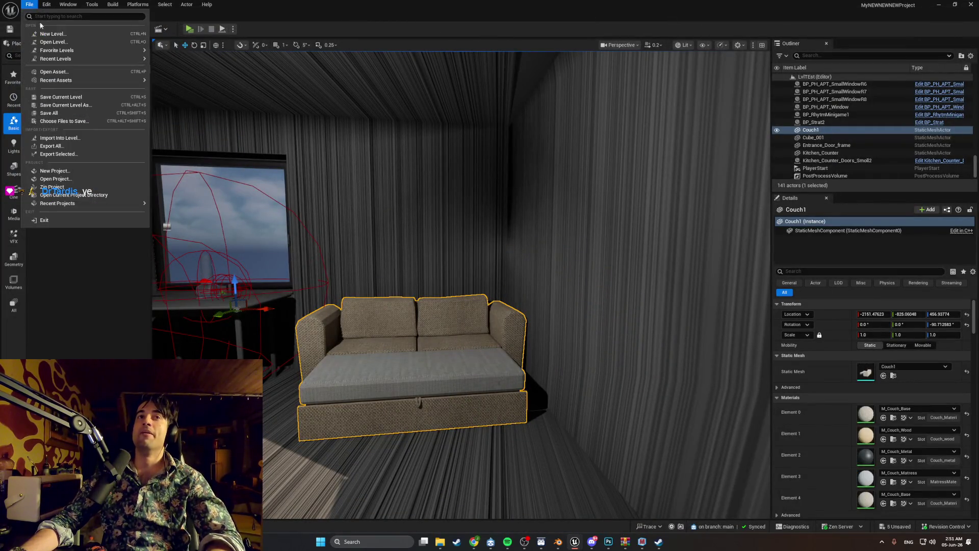
Step: Save all changes with Save All, then fly around the room and frame Couch1
left_click(72, 116)
left_click_drag(280, 131, 230, 109)
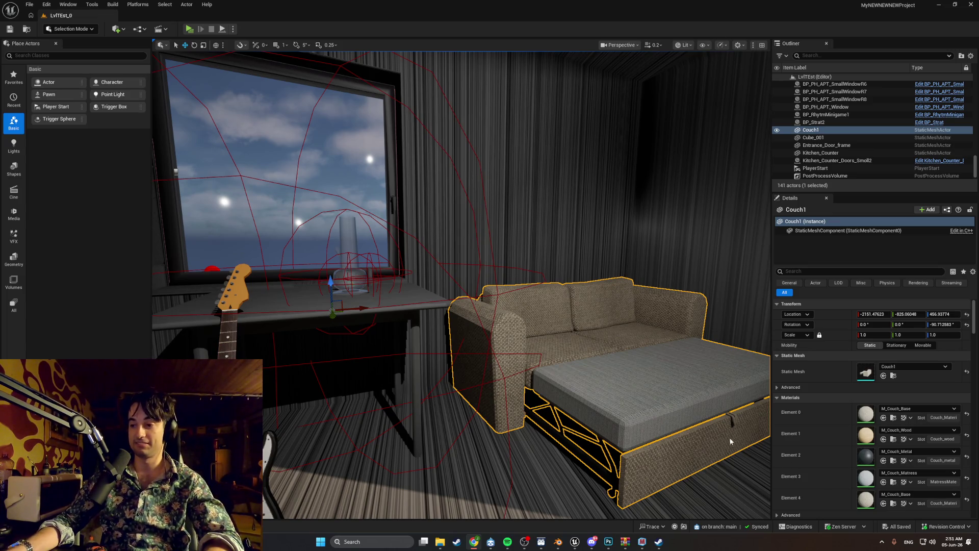
key("w")
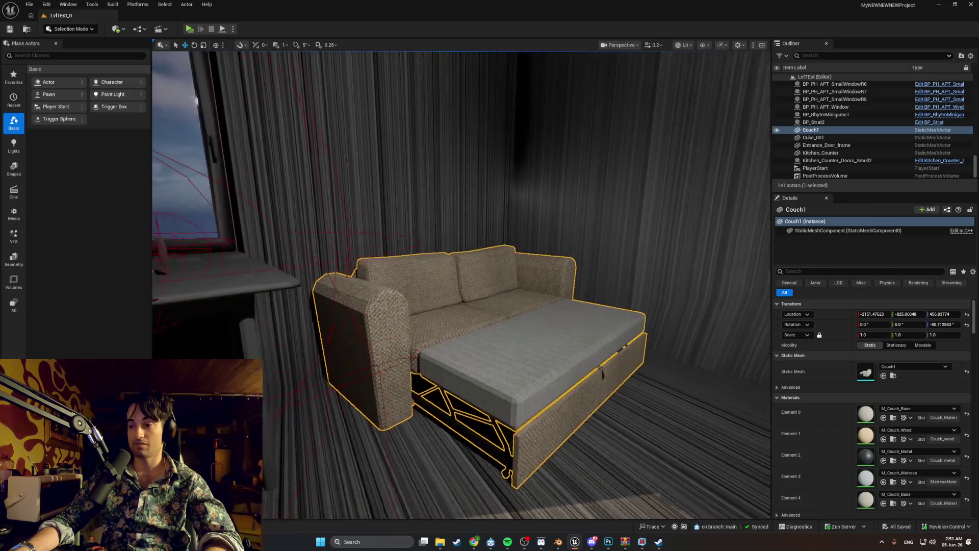
key("s")
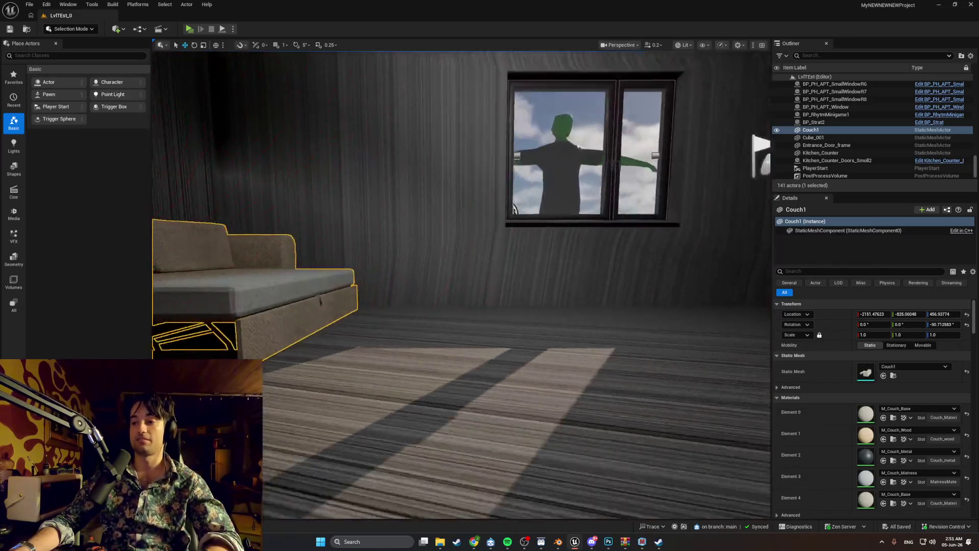
key("a")
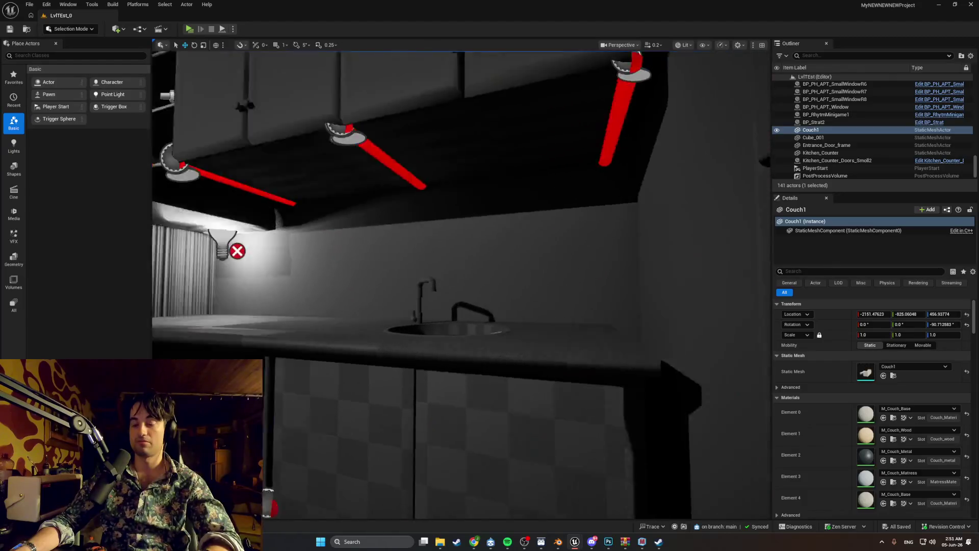
key("f")
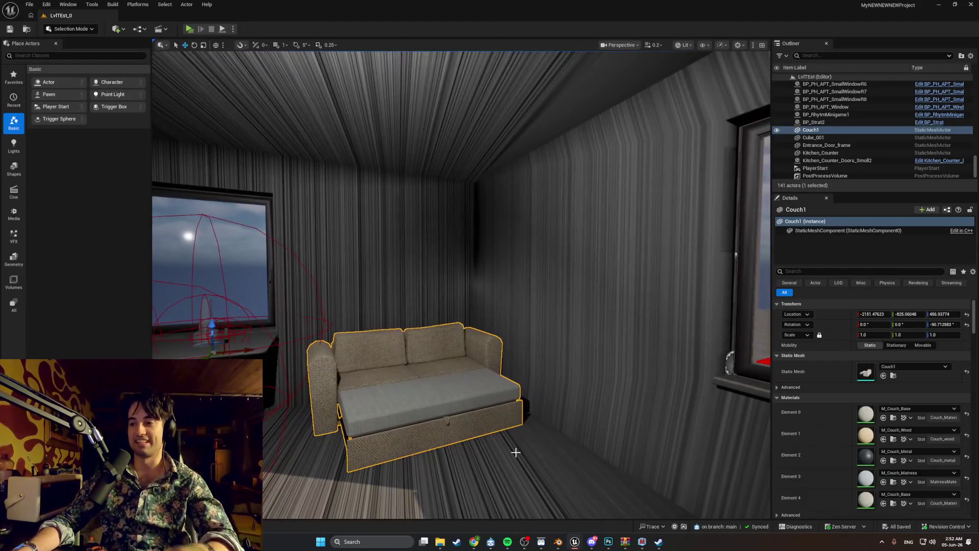